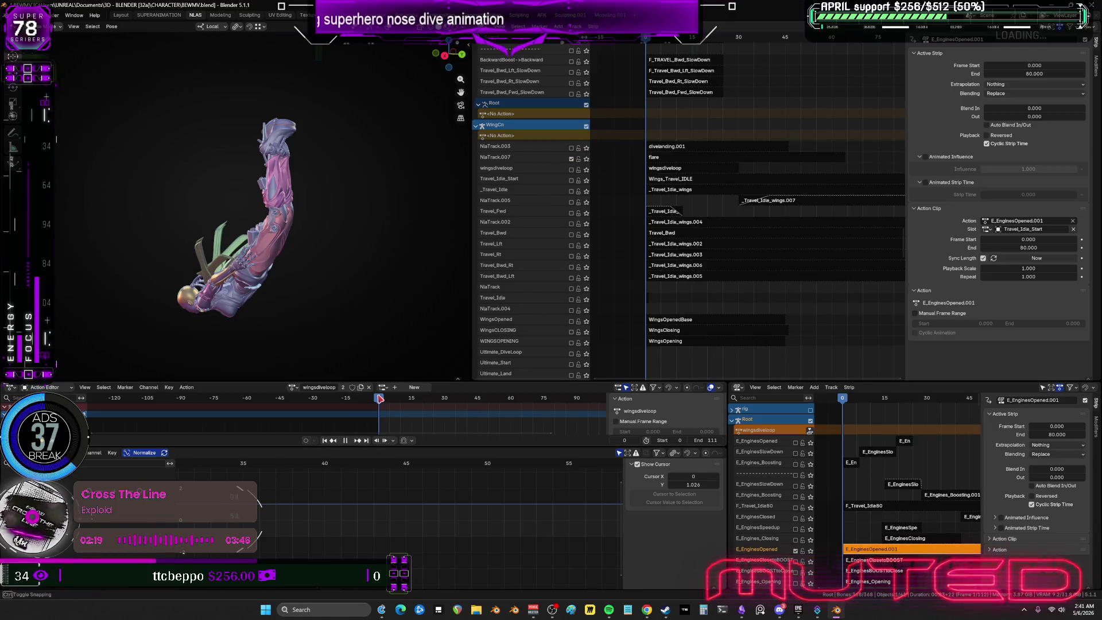
Scrub the playhead to frame 40 and pan the NLA editor to view the other tracks.
{"action": "left_click_drag", "start_coordinate": [378, 397], "coordinate": [466, 423]}
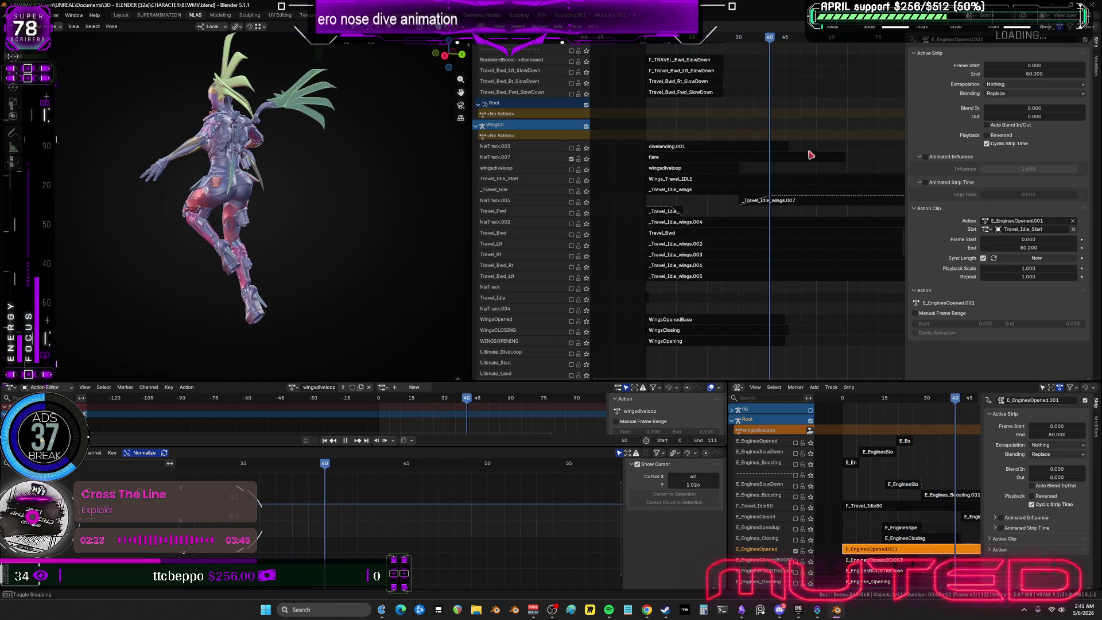
{"action": "mouse_move", "coordinate": [809, 153]}
{"action": "middle_mouse_down"}
{"action": "mouse_move", "coordinate": [786, 223]}
{"action": "mouse_move", "coordinate": [759, 258]}
{"action": "mouse_move", "coordinate": [765, 293]}
{"action": "mouse_move", "coordinate": [758, 245]}
{"action": "mouse_move", "coordinate": [799, 302]}
{"action": "middle_mouse_up"}
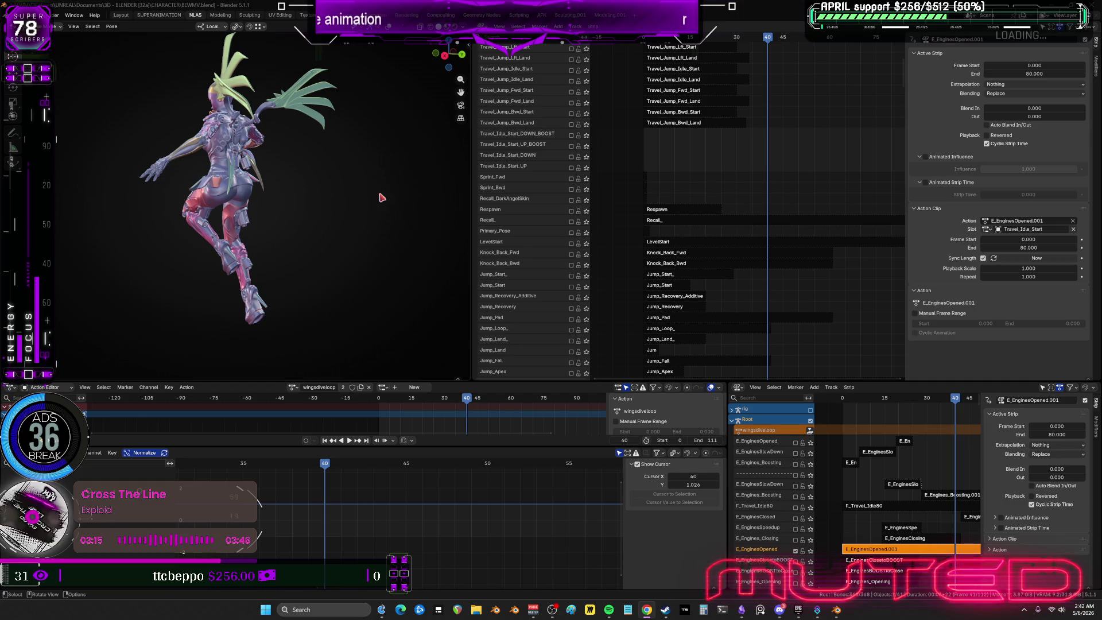
Orbit to a side view and scrub the Ultimate_Flare strip's keyframes in tweak mode around frame 40.
{"action": "mouse_move", "coordinate": [381, 197]}
{"action": "middle_mouse_down"}
{"action": "mouse_move", "coordinate": [383, 274]}
{"action": "mouse_move", "coordinate": [453, 172]}
{"action": "mouse_move", "coordinate": [436, 166]}
{"action": "mouse_move", "coordinate": [274, 235]}
{"action": "middle_mouse_up"}
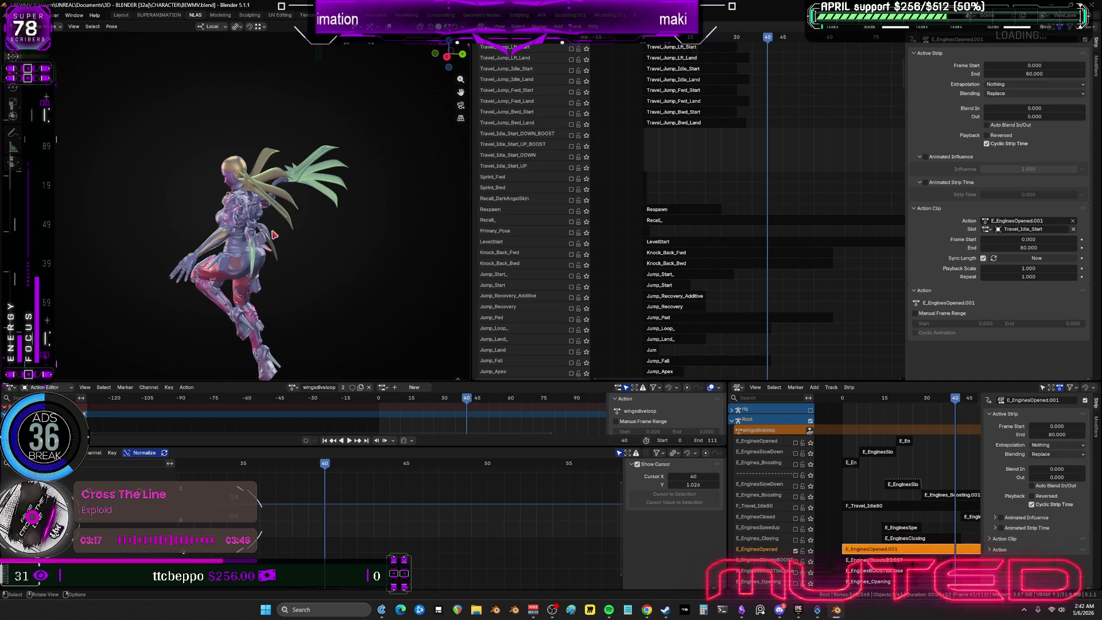
{"action": "scroll", "coordinate": [705, 257], "scroll_direction": "up", "scroll_amount": 2}
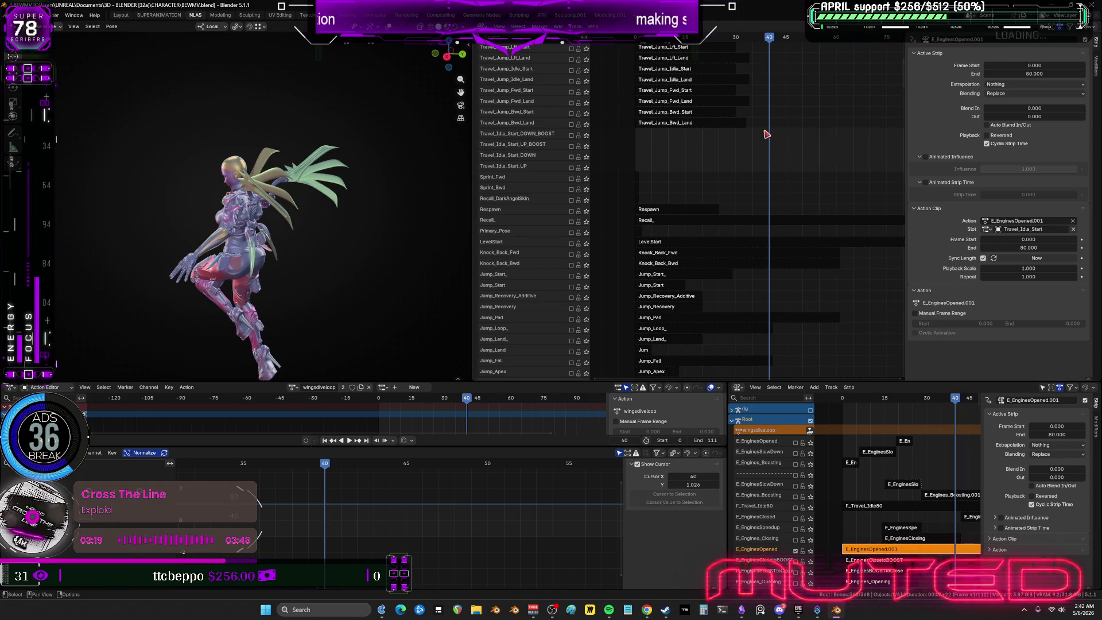
{"action": "scroll", "coordinate": [717, 252], "scroll_direction": "up", "scroll_amount": 10, "text": "shift"}
{"action": "scroll", "coordinate": [712, 241], "scroll_direction": "up", "scroll_amount": 2}
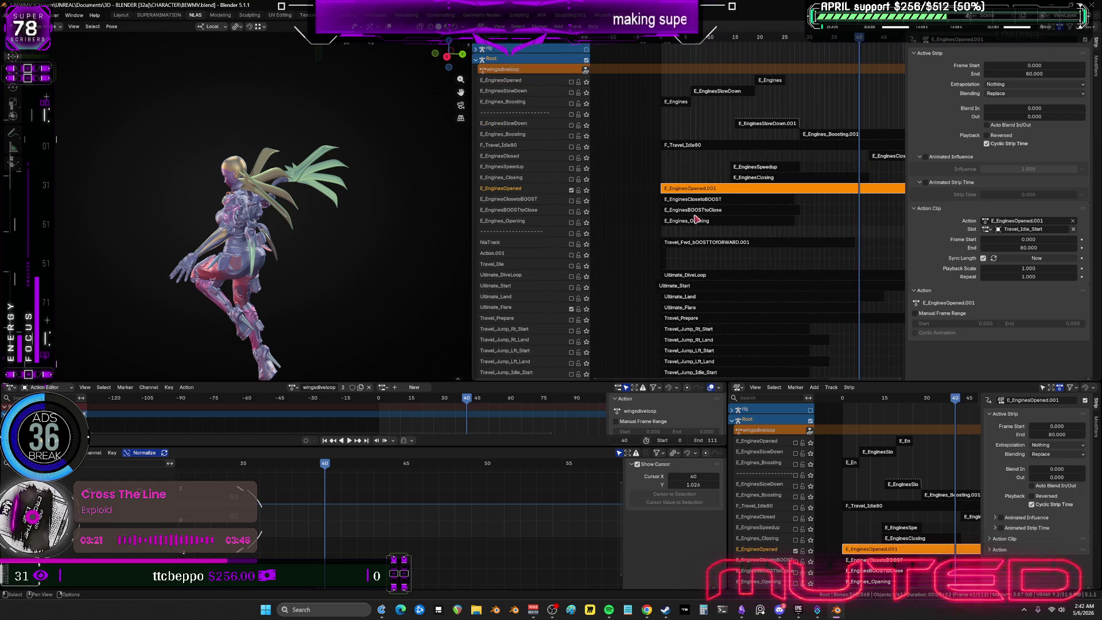
{"action": "scroll", "coordinate": [695, 219], "scroll_direction": "down", "scroll_amount": 5, "text": "shift"}
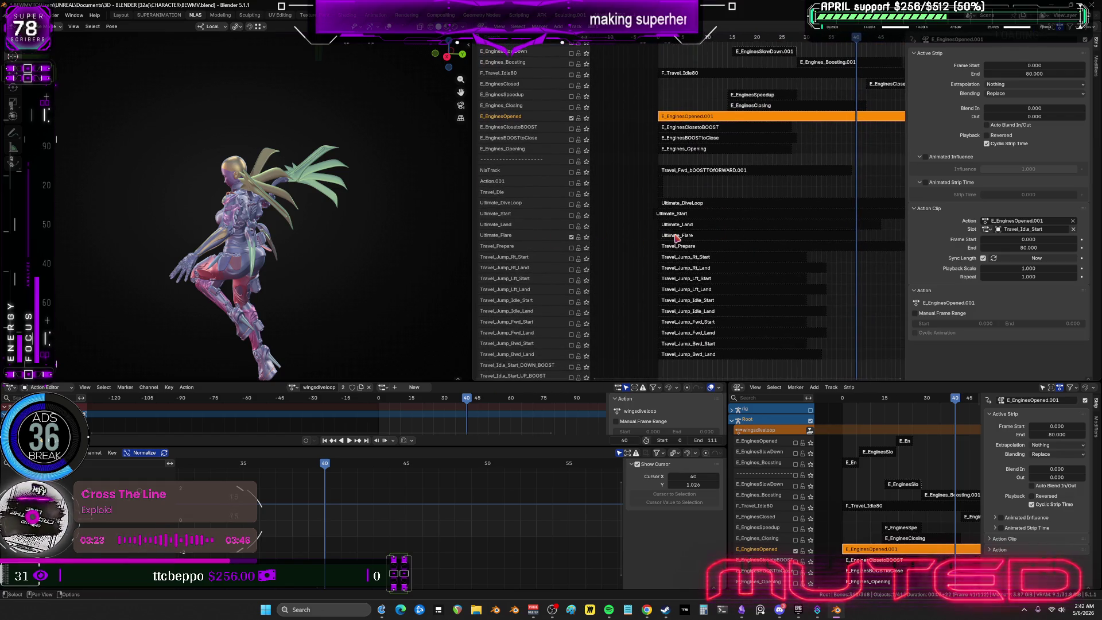
{"action": "left_click", "coordinate": [677, 237]}
{"action": "key", "text": "Tab"}
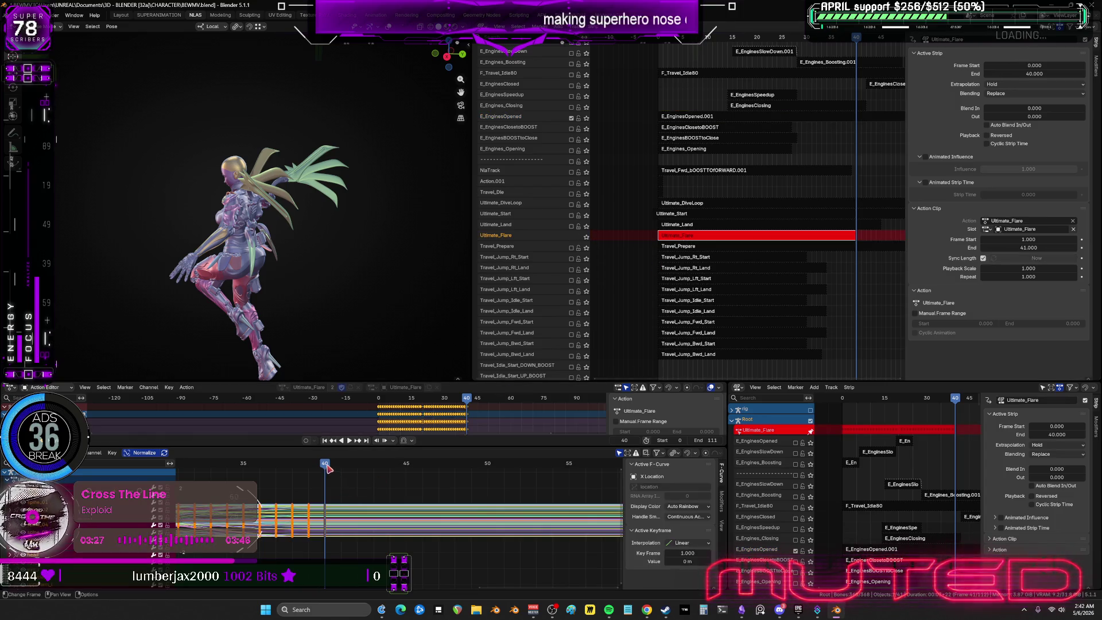
{"action": "mouse_move", "coordinate": [327, 468]}
{"action": "left_mouse_down"}
{"action": "mouse_move", "coordinate": [290, 467]}
{"action": "mouse_move", "coordinate": [325, 469]}
{"action": "left_mouse_up"}
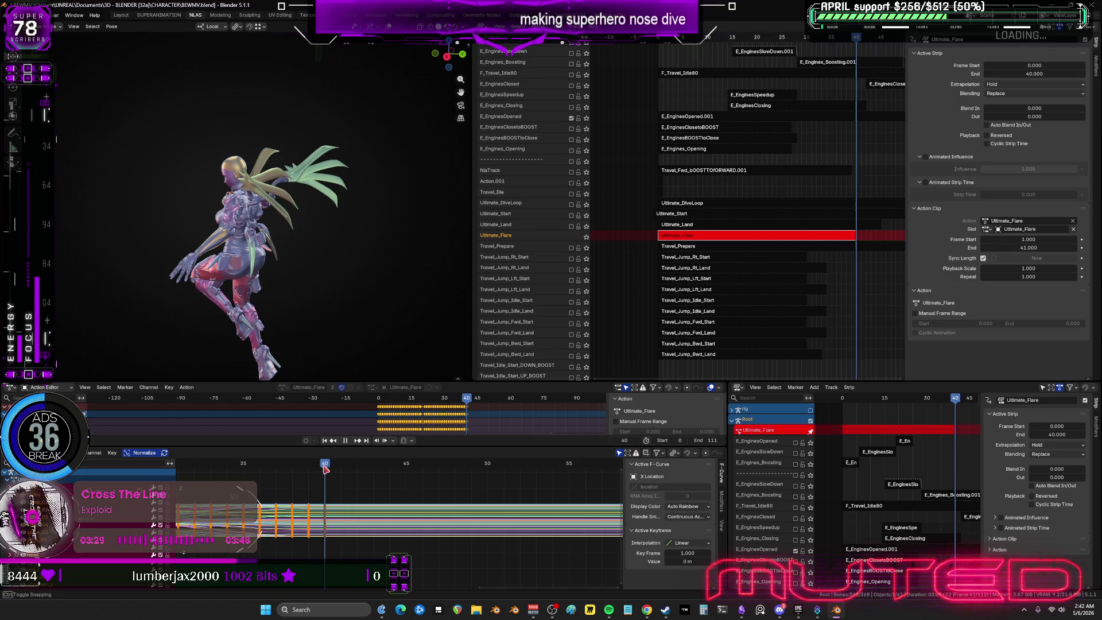
{"action": "left_click_drag", "start_coordinate": [768, 236], "coordinate": [760, 235]}
{"action": "key", "text": "Tab"}
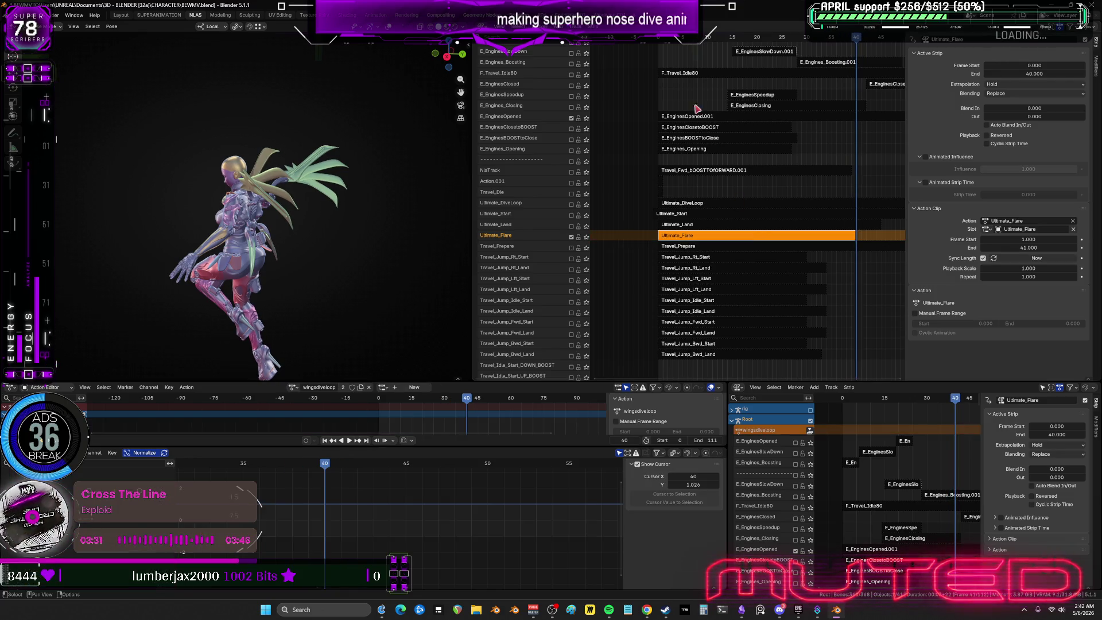
Replay from frame 0, refit the flare curves in tweak mode, and select Ultimate_Start's Frame Start.
{"action": "key", "text": "shift+Left"}
{"action": "key", "text": "space"}
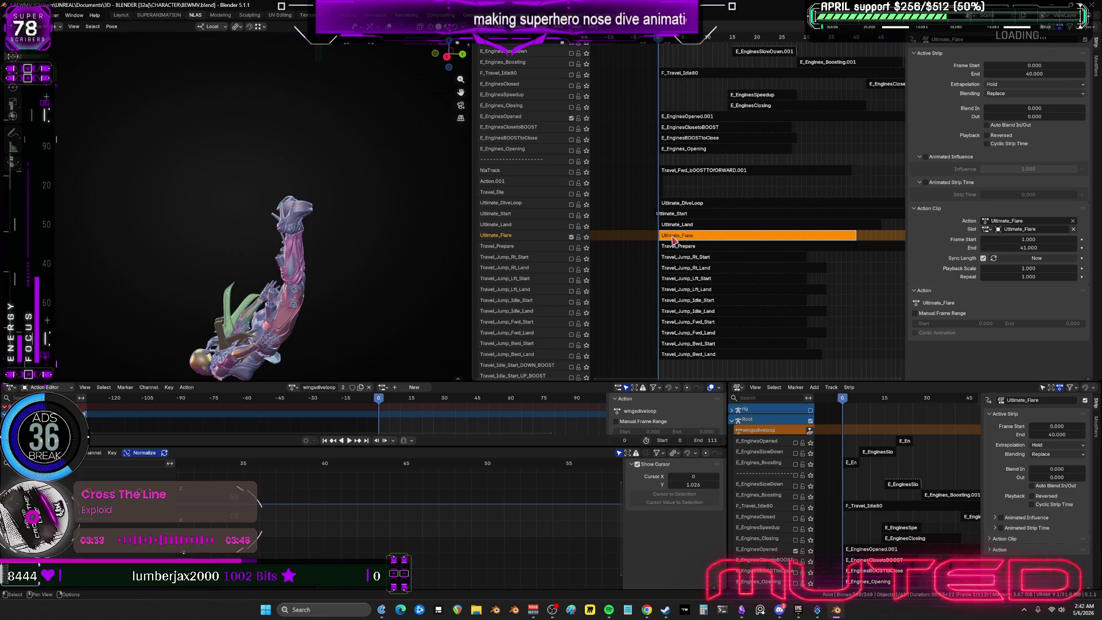
{"action": "key", "text": "Tab"}
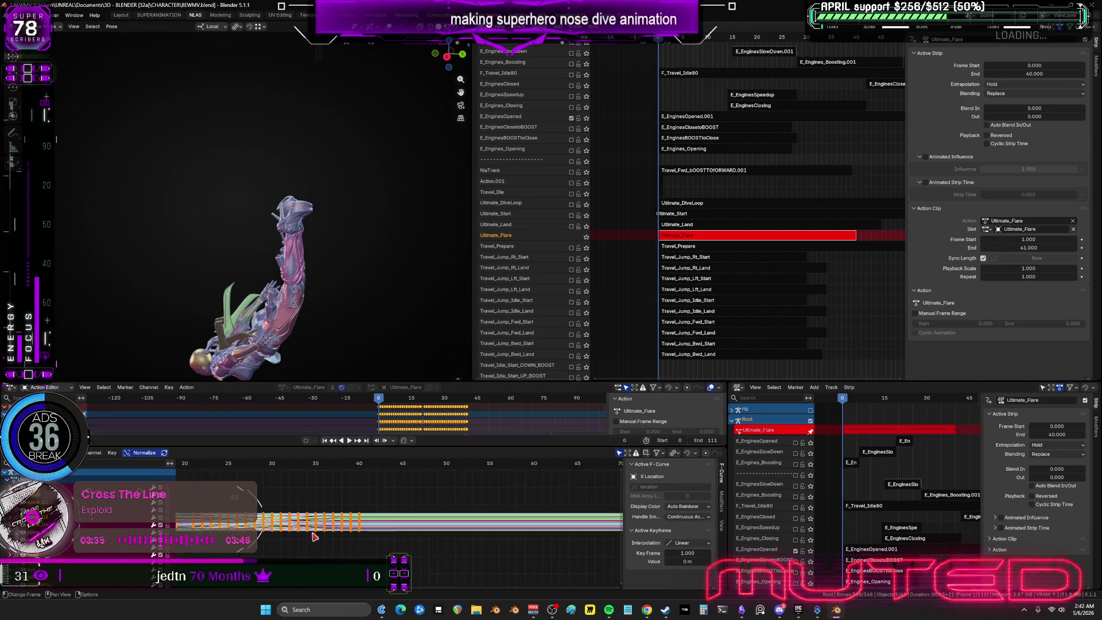
{"action": "key", "text": "Home"}
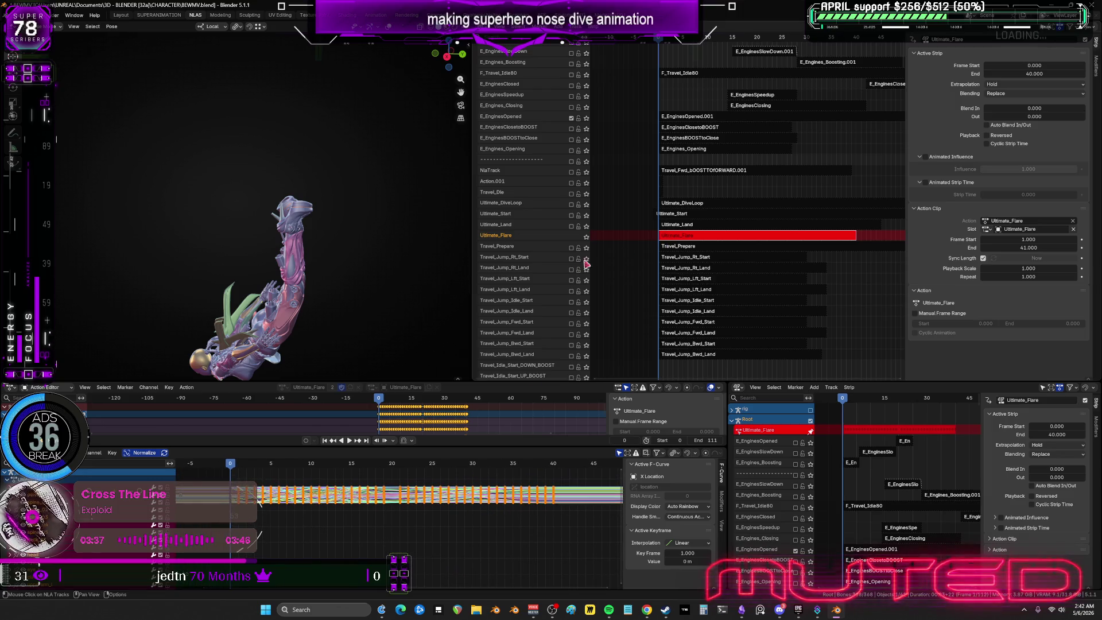
{"action": "key", "text": "Tab"}
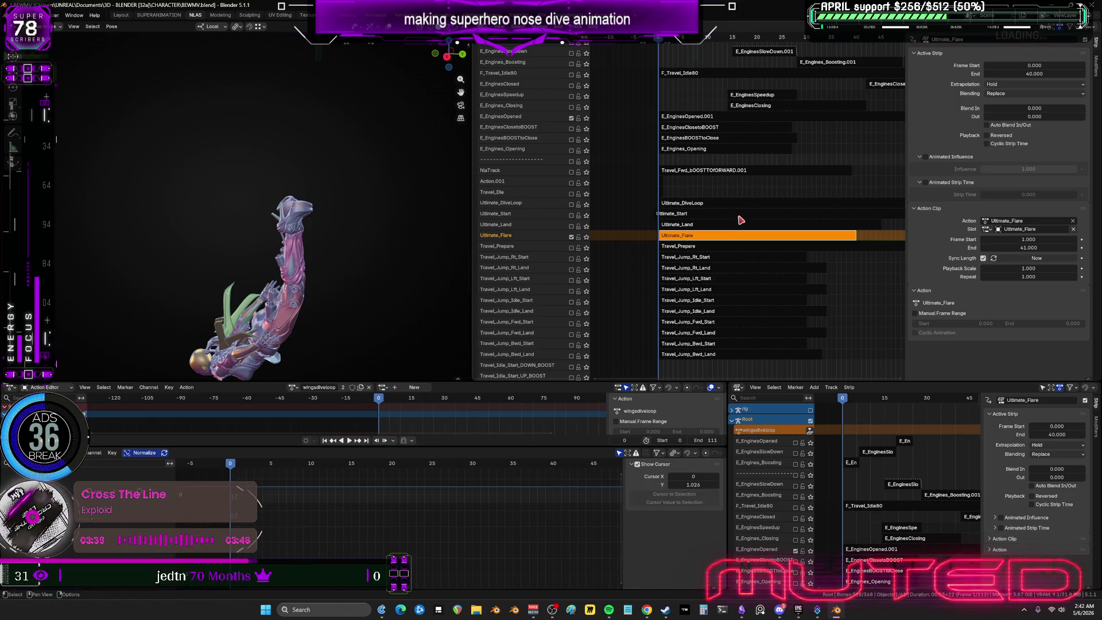
{"action": "left_click", "coordinate": [690, 215]}
{"action": "left_click", "coordinate": [1031, 65]}
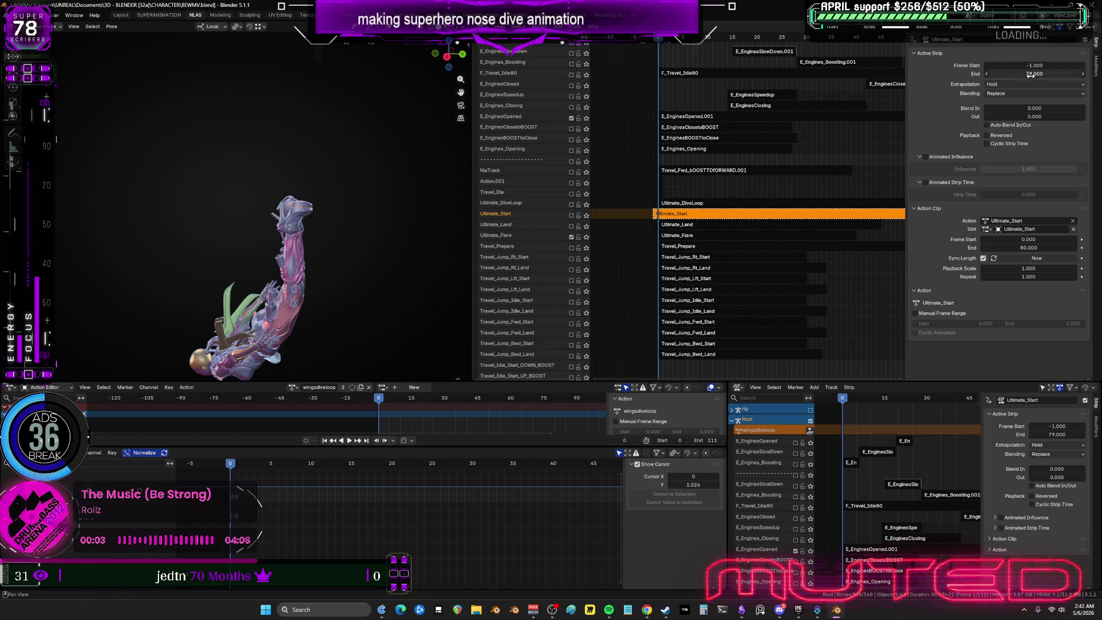
Set Ultimate_Start's Frame Start to 0, enable its track, and preview the playback.
{"action": "type", "text": "0"}
{"action": "key", "text": "Return"}
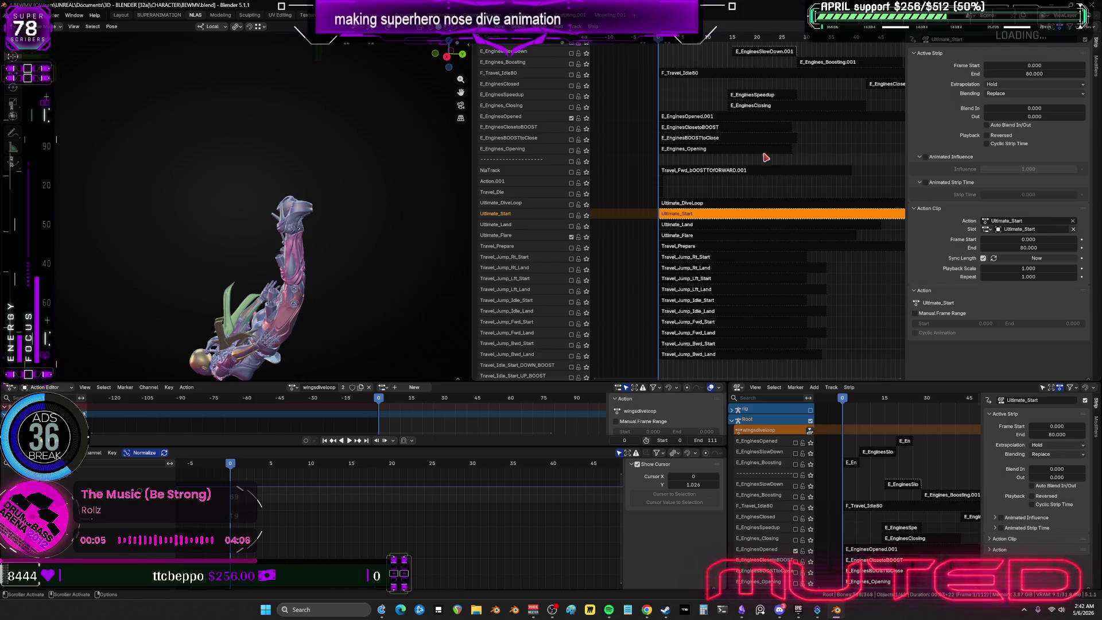
{"action": "middle_click_drag", "start_coordinate": [761, 152], "coordinate": [697, 160]}
{"action": "left_click", "coordinate": [571, 222]}
{"action": "scroll", "coordinate": [629, 237], "scroll_direction": "down", "scroll_amount": 5}
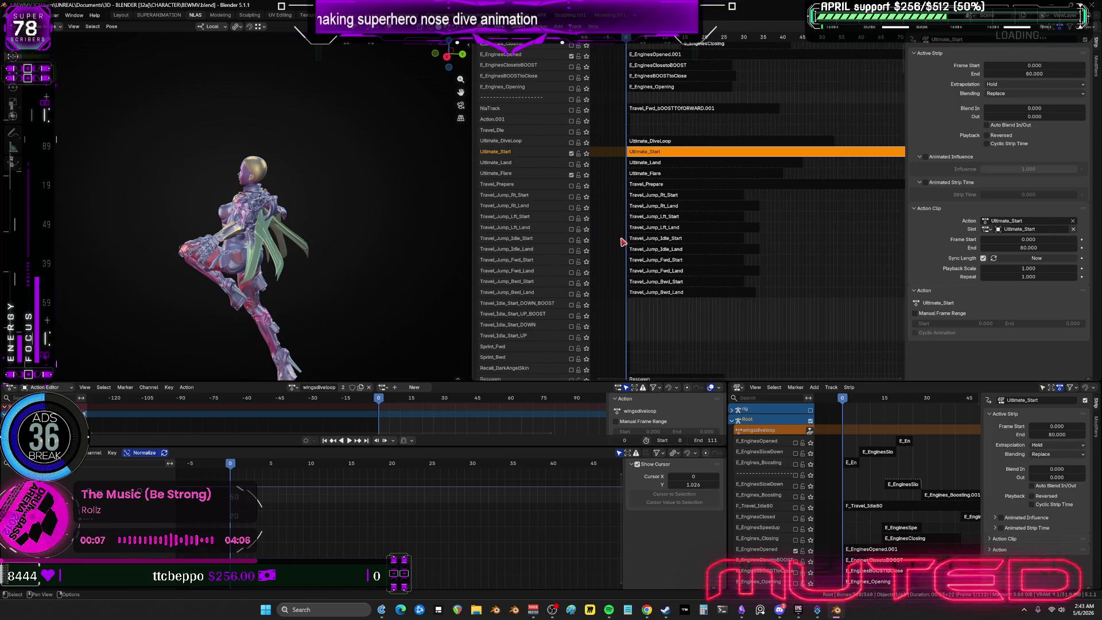
{"action": "key", "text": "space"}
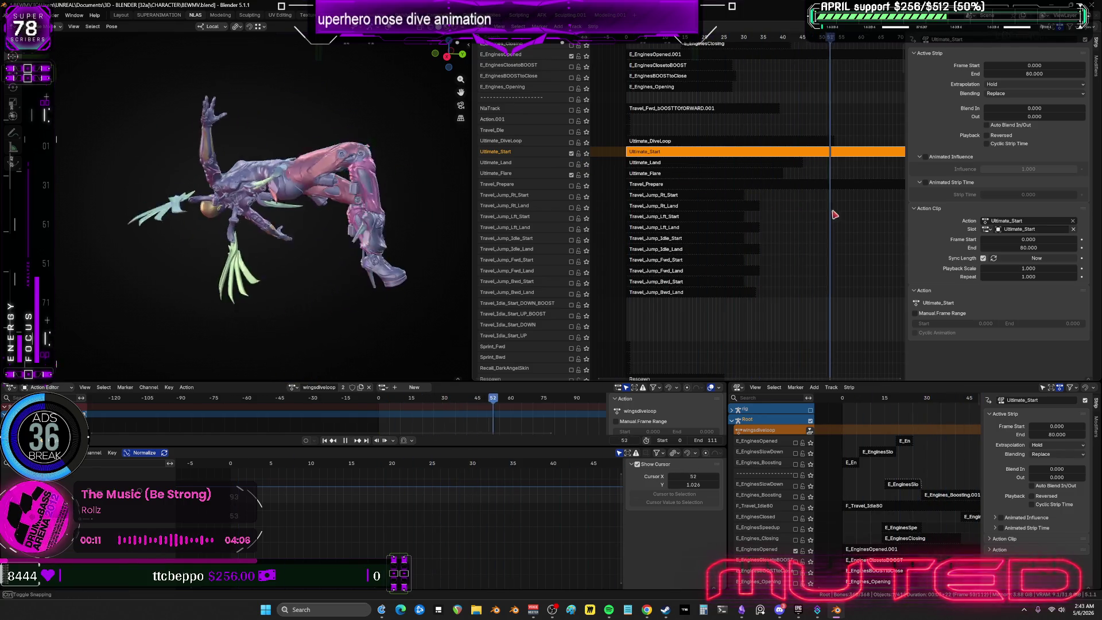
{"action": "key", "text": "Home"}
In the maximized NLA editor, move the Ultimate_DiveLoop strip to start at frame 73.33.
{"action": "key", "text": "ctrl+space"}
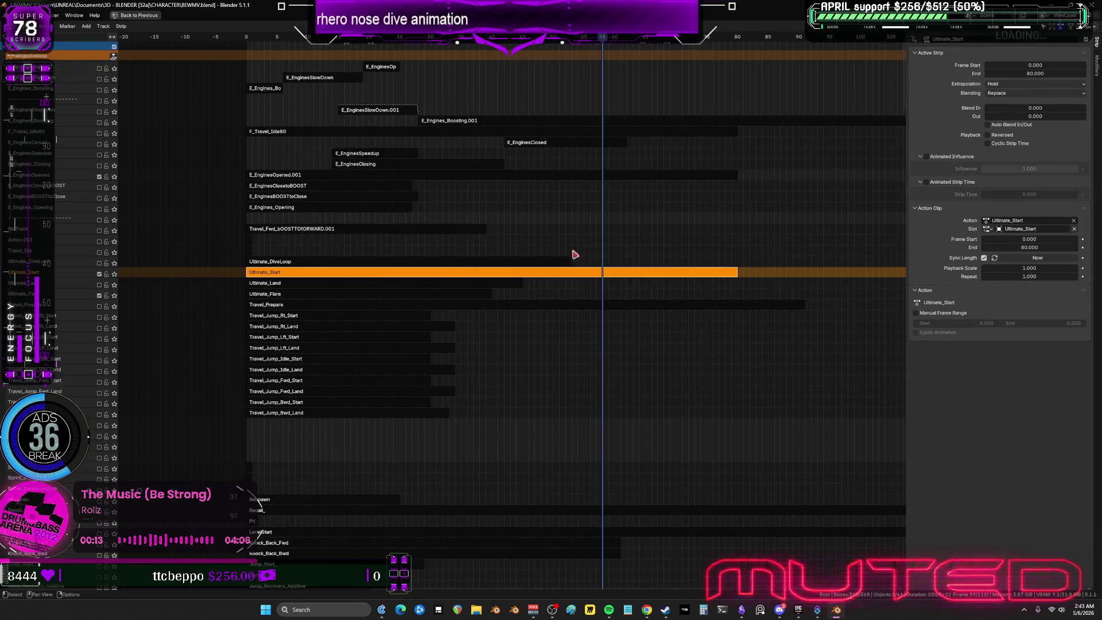
{"action": "left_click", "coordinate": [267, 262]}
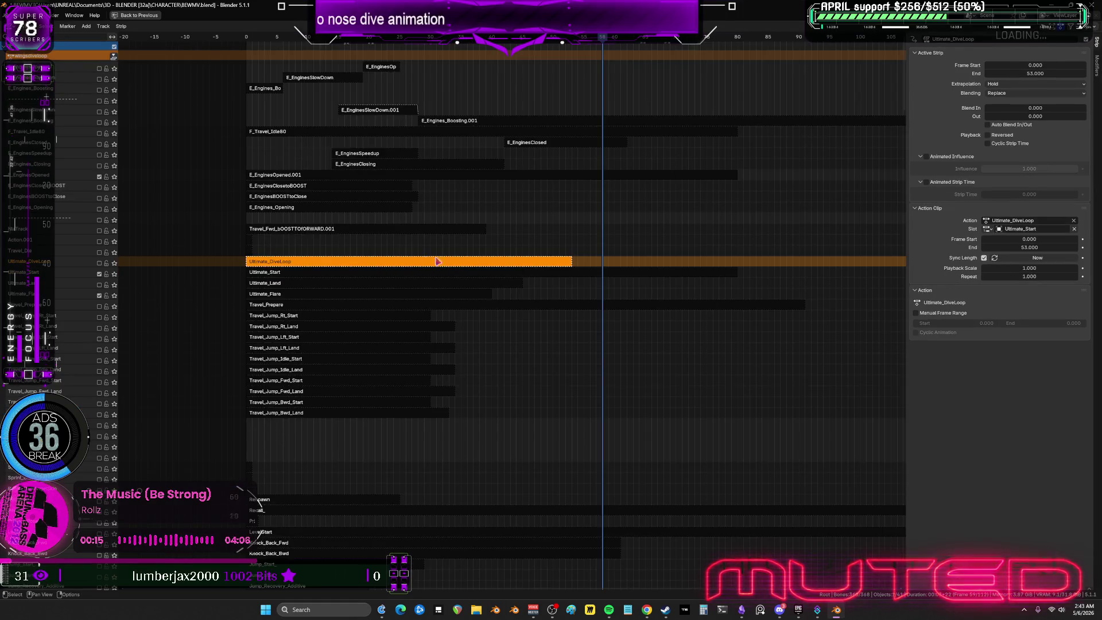
{"action": "left_click_drag", "start_coordinate": [437, 262], "coordinate": [714, 272]}
{"action": "left_click", "coordinate": [601, 358]}
{"action": "key", "text": "ctrl+space"}
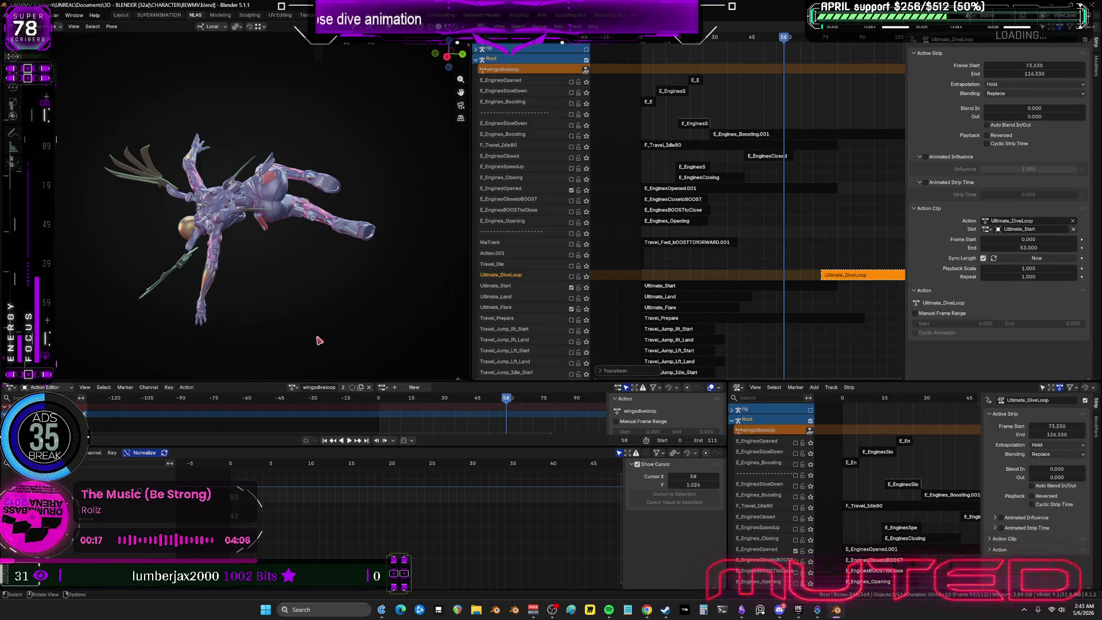
Enable the Ultimate_DiveLoop track and shift its strip later, to around frame 89.
{"action": "mouse_move", "coordinate": [347, 332]}
{"action": "left_mouse_down"}
{"action": "mouse_move", "coordinate": [384, 348]}
{"action": "mouse_move", "coordinate": [375, 350]}
{"action": "left_mouse_up"}
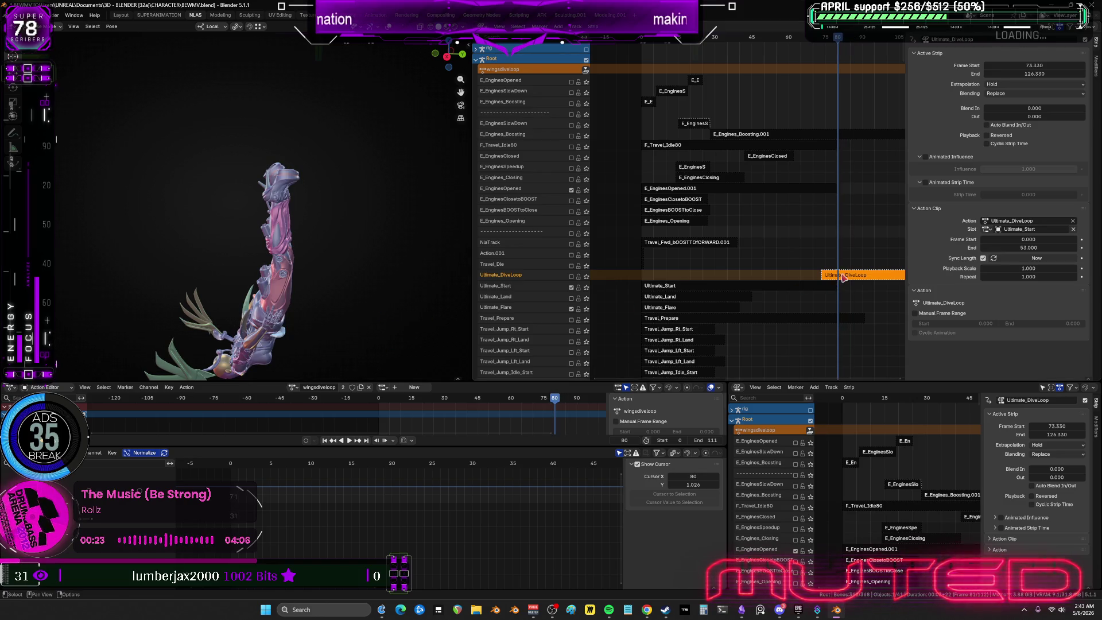
{"action": "middle_click_drag", "start_coordinate": [844, 277], "coordinate": [740, 222]}
{"action": "left_click", "coordinate": [572, 223]}
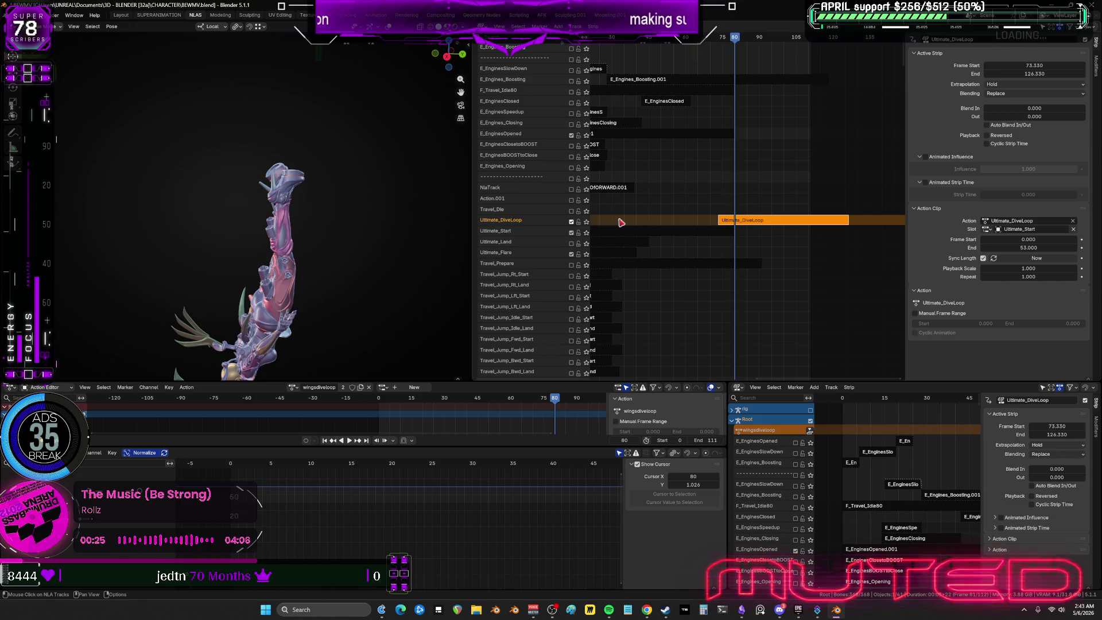
{"action": "mouse_move", "coordinate": [734, 224]}
{"action": "left_mouse_down"}
{"action": "mouse_move", "coordinate": [778, 229]}
{"action": "mouse_move", "coordinate": [715, 211]}
{"action": "mouse_move", "coordinate": [669, 213]}
{"action": "mouse_move", "coordinate": [691, 214]}
{"action": "left_mouse_up"}
{"action": "left_click", "coordinate": [427, 272]}
Set the dive loop strip's extrapolation to Nothing, play from frame 62, and move it about 21 frames earlier.
{"action": "left_click", "coordinate": [571, 221]}
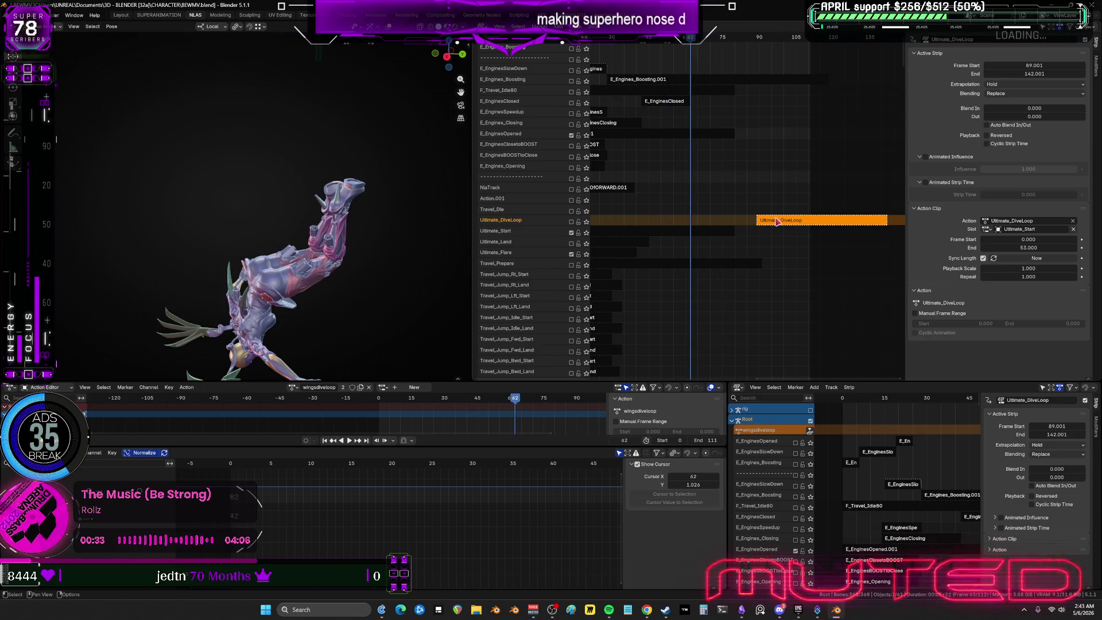
{"action": "left_click", "coordinate": [993, 85]}
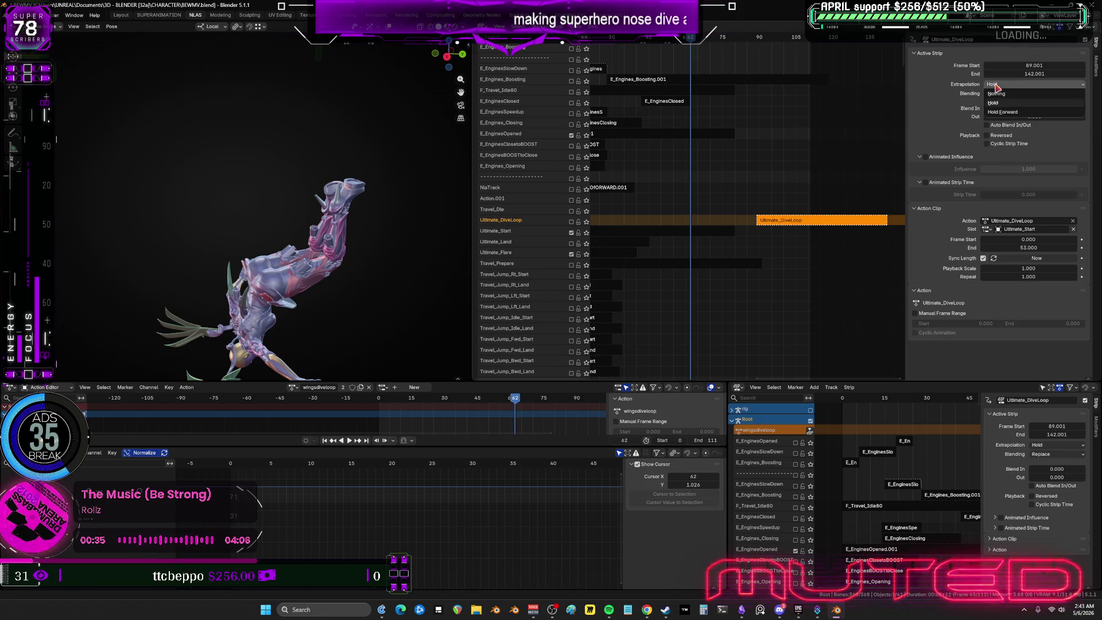
{"action": "key", "text": "Return"}
{"action": "key", "text": "space"}
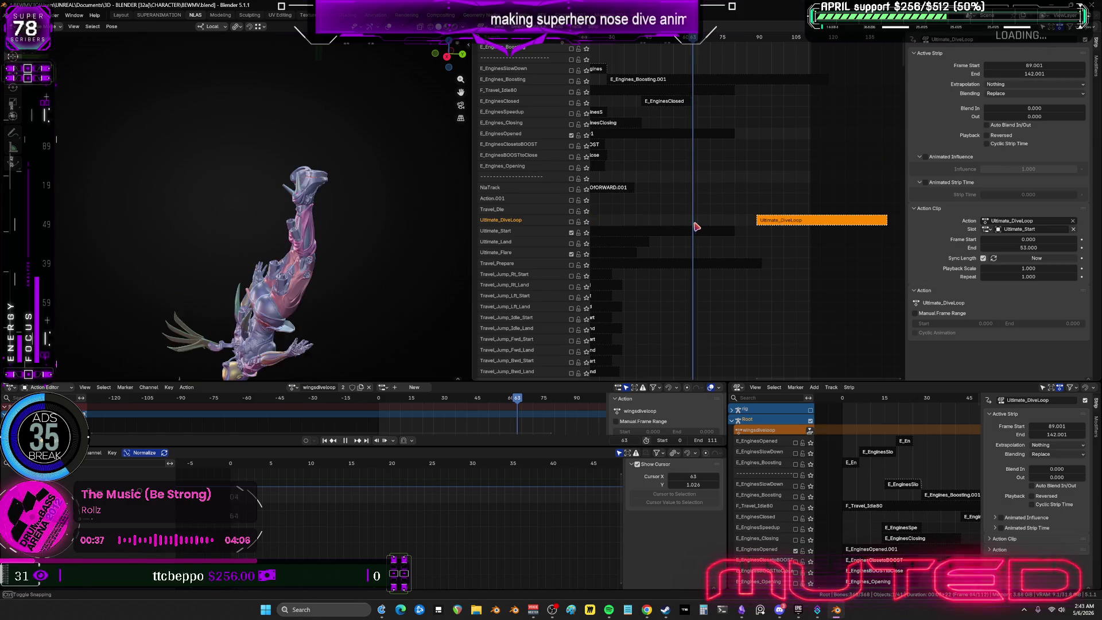
{"action": "key", "text": "space"}
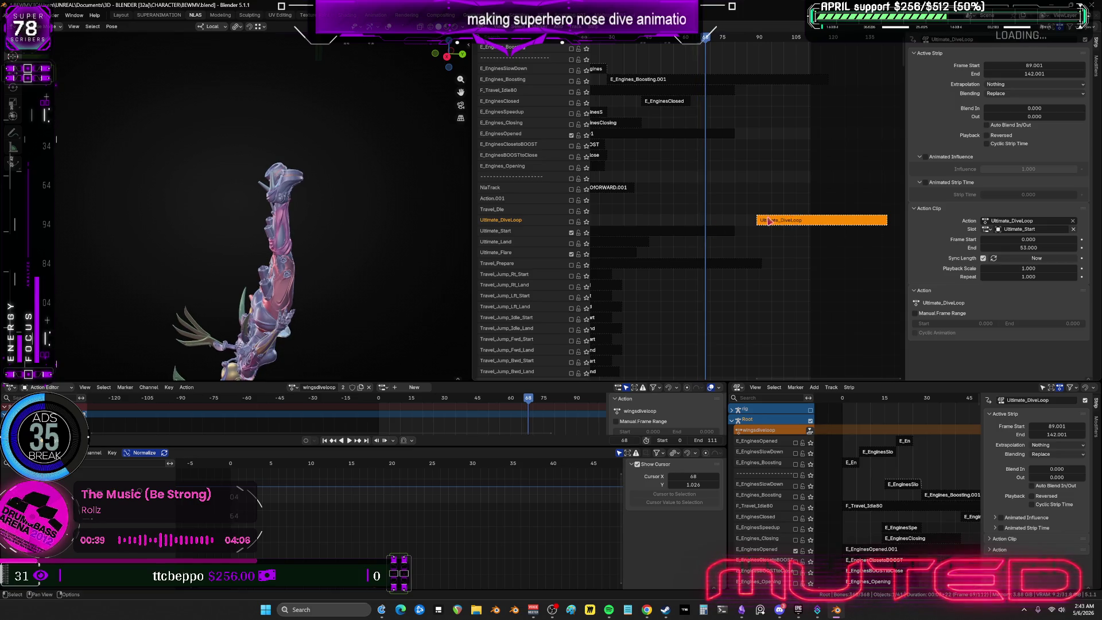
{"action": "mouse_move", "coordinate": [787, 223]}
{"action": "left_mouse_down"}
{"action": "mouse_move", "coordinate": [735, 214]}
{"action": "mouse_move", "coordinate": [733, 222]}
{"action": "left_mouse_up"}
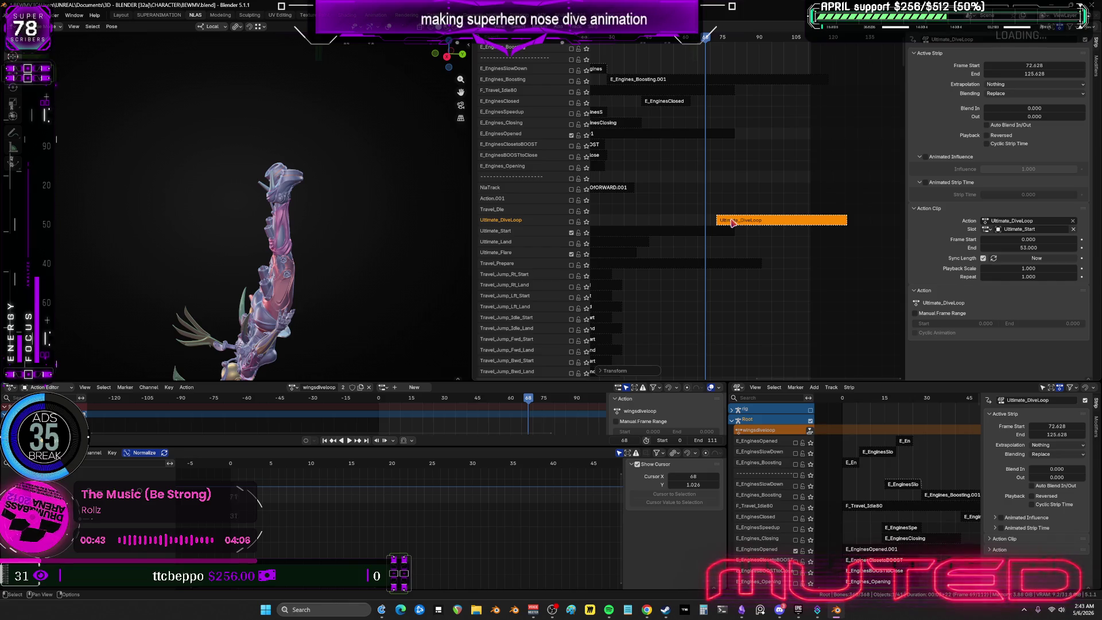
{"action": "middle_click_drag", "start_coordinate": [322, 241], "coordinate": [280, 224]}
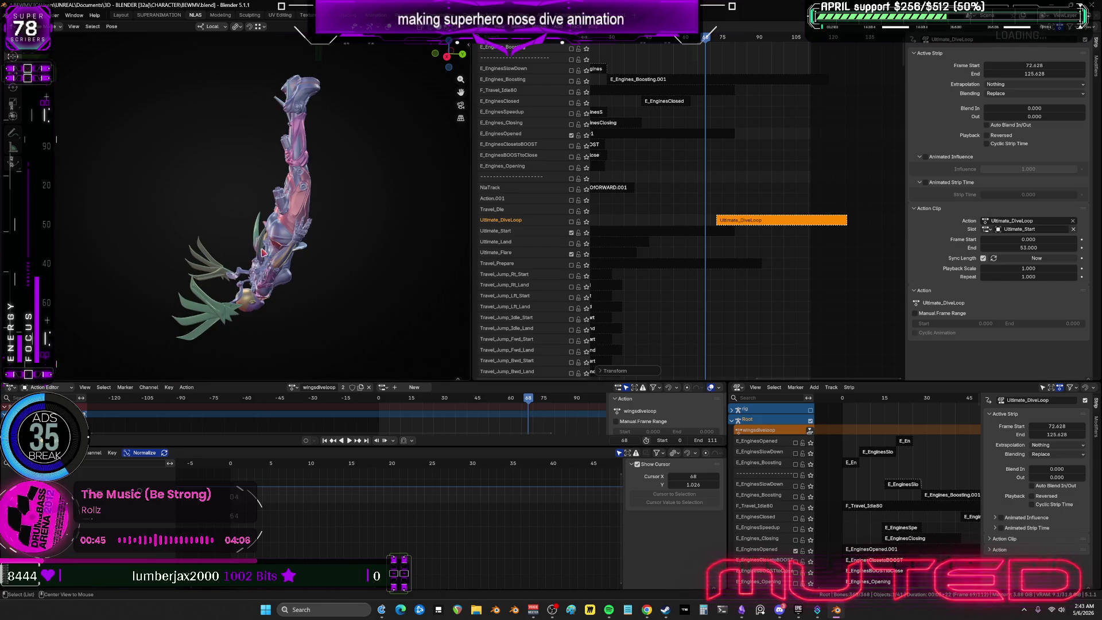
{"action": "key", "text": "space"}
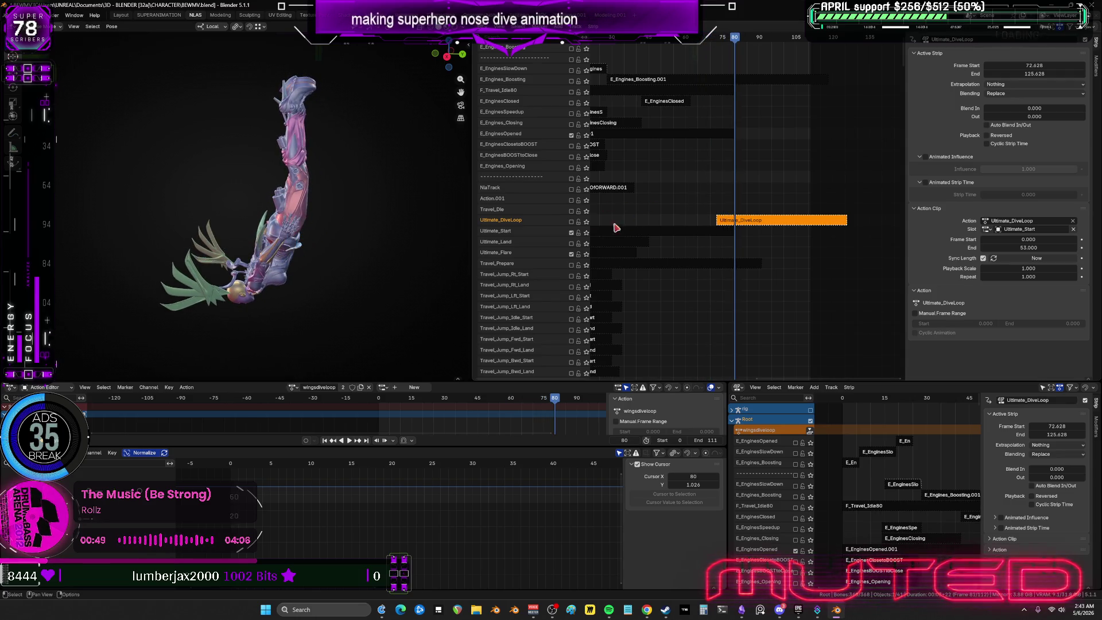
Re-enable Ultimate_DiveLoop and regrab its strip to start at frame 69, then select Ultimate_Start.
{"action": "left_click", "coordinate": [571, 222]}
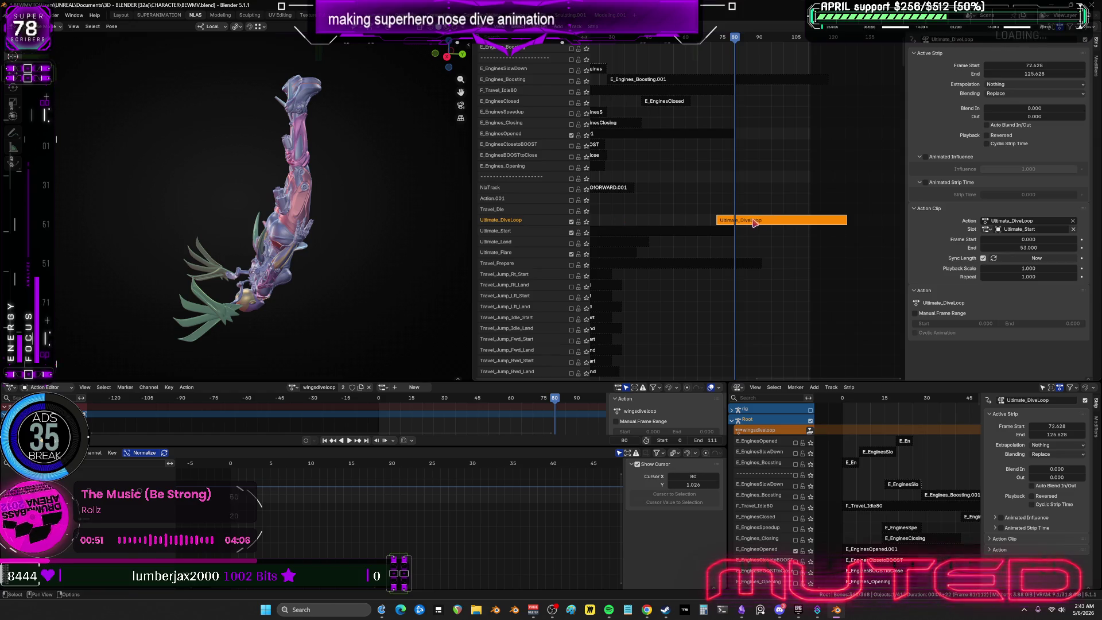
{"action": "key", "text": "g"}
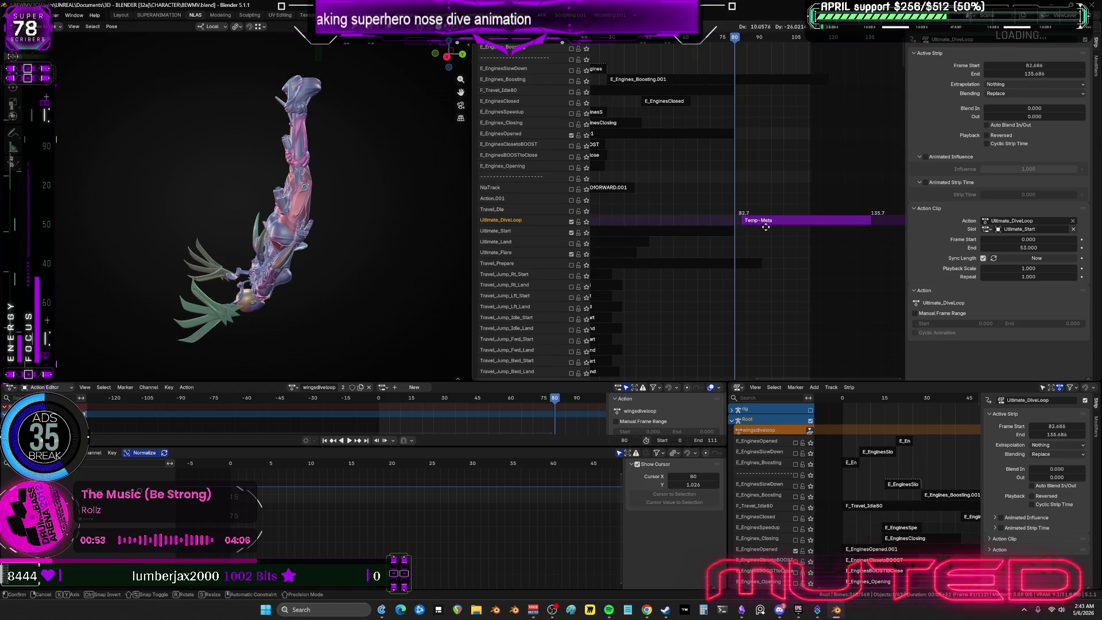
{"action": "left_click", "coordinate": [735, 249]}
{"action": "left_click_drag", "start_coordinate": [735, 249], "coordinate": [711, 245]}
{"action": "key", "text": "g"}
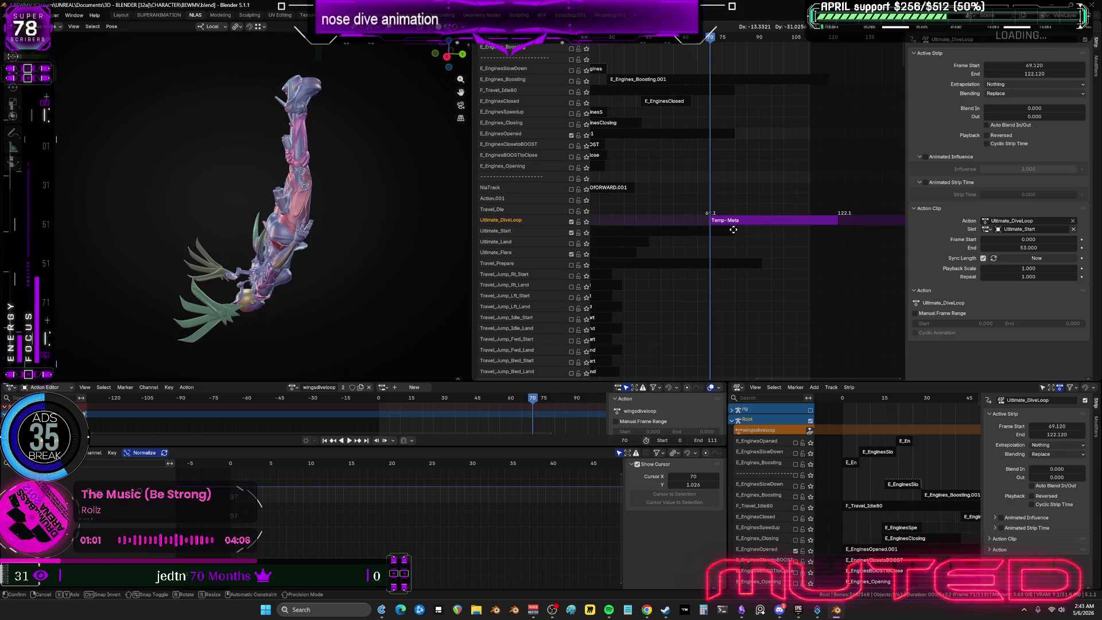
{"action": "left_click", "coordinate": [725, 237]}
{"action": "left_click", "coordinate": [722, 238]}
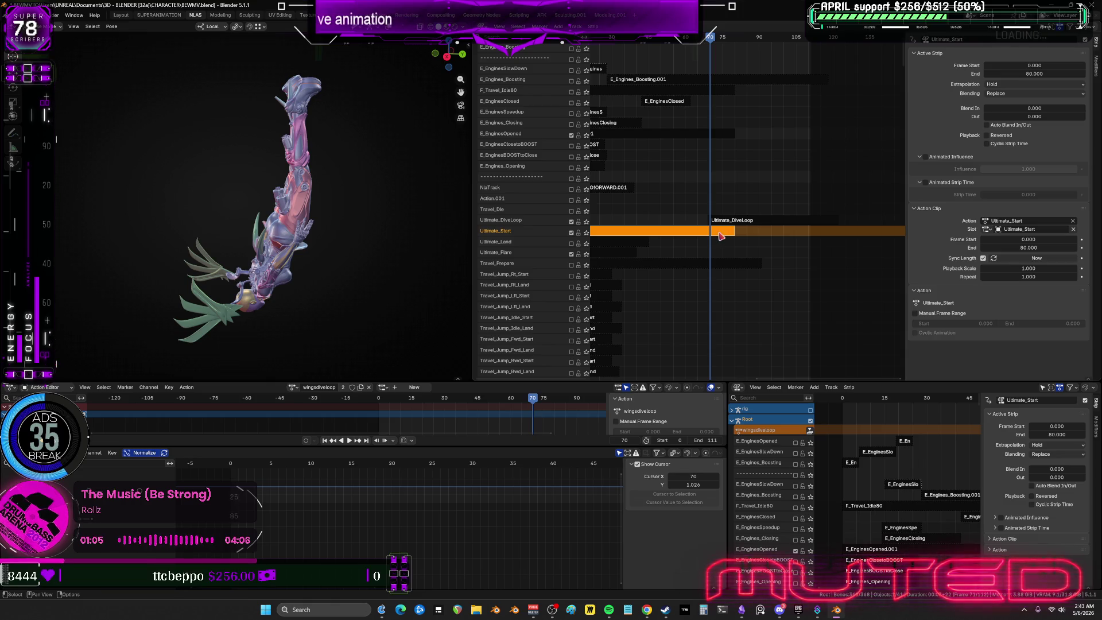
In Ultimate_Start's tweak mode, trial-delete the keys from frames 70–80 in the Graph Editor, then undo.
{"action": "key", "text": "Tab"}
{"action": "key", "text": "ctrl+space"}
{"action": "mouse_move", "coordinate": [462, 367]}
{"action": "middle_mouse_down"}
{"action": "mouse_move", "coordinate": [426, 370]}
{"action": "mouse_move", "coordinate": [448, 303]}
{"action": "middle_mouse_up"}
{"action": "key", "text": "a"}
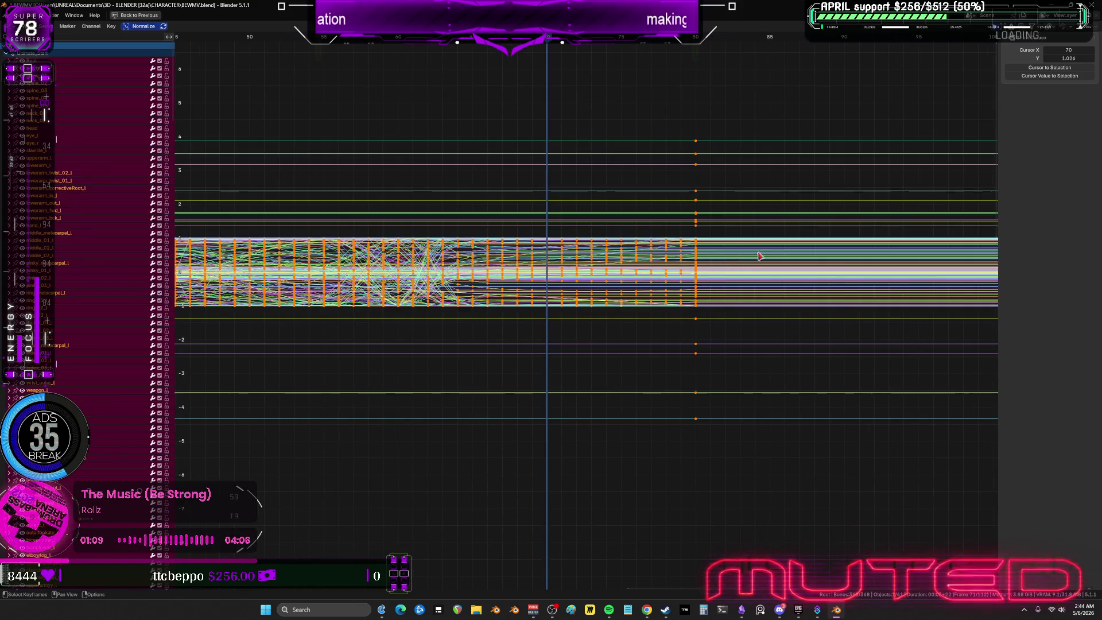
{"action": "mouse_move", "coordinate": [819, 504]}
{"action": "left_mouse_down"}
{"action": "mouse_move", "coordinate": [558, 98]}
{"action": "mouse_move", "coordinate": [568, 130]}
{"action": "left_mouse_up"}
{"action": "key", "text": "x"}
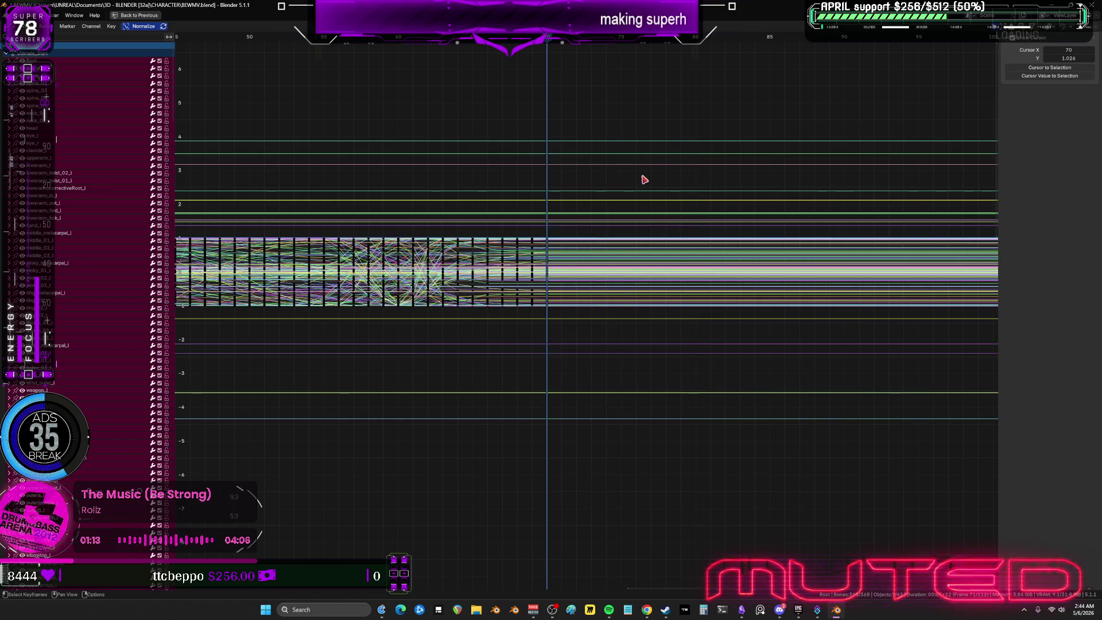
{"action": "key", "text": "ctrl+z"}
{"action": "left_click", "coordinate": [589, 131]}
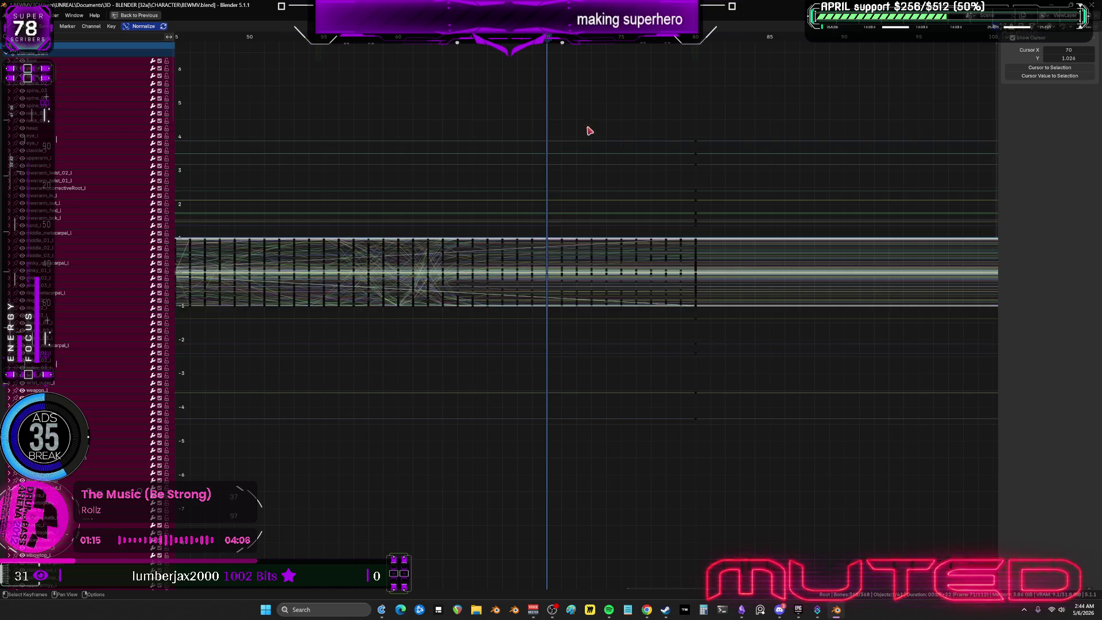
{"action": "key", "text": "ctrl+space"}
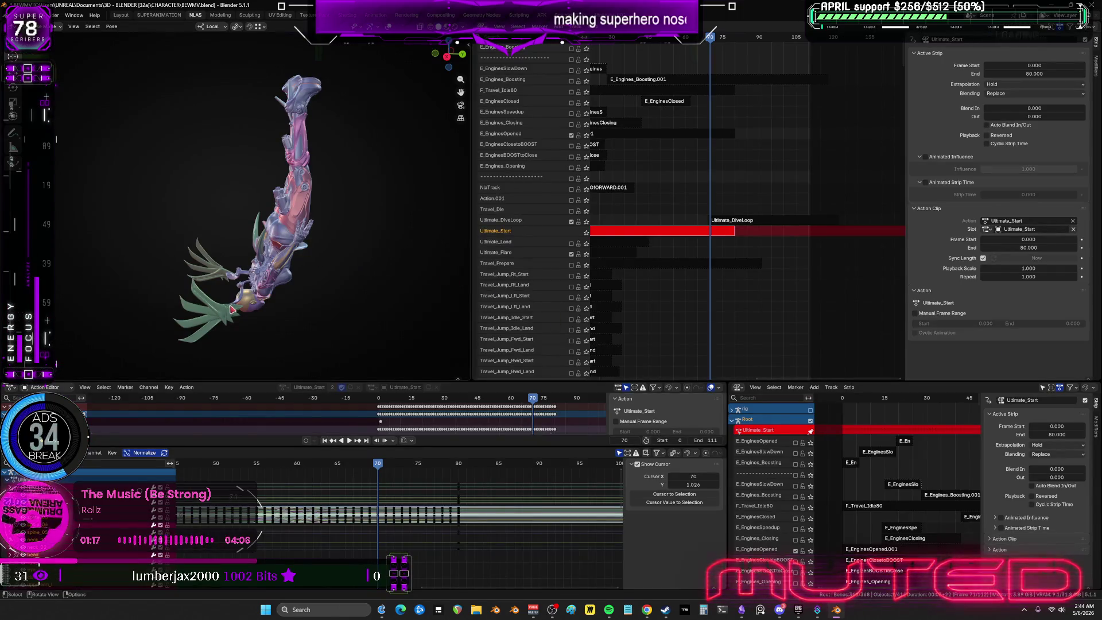
Key Visual Location & Rotation at frame 70 and delete Ultimate_Start's keys from frames 71–80.
{"action": "key", "text": "shift+alt+z"}
{"action": "middle_click_drag", "start_coordinate": [285, 277], "coordinate": [282, 277]}
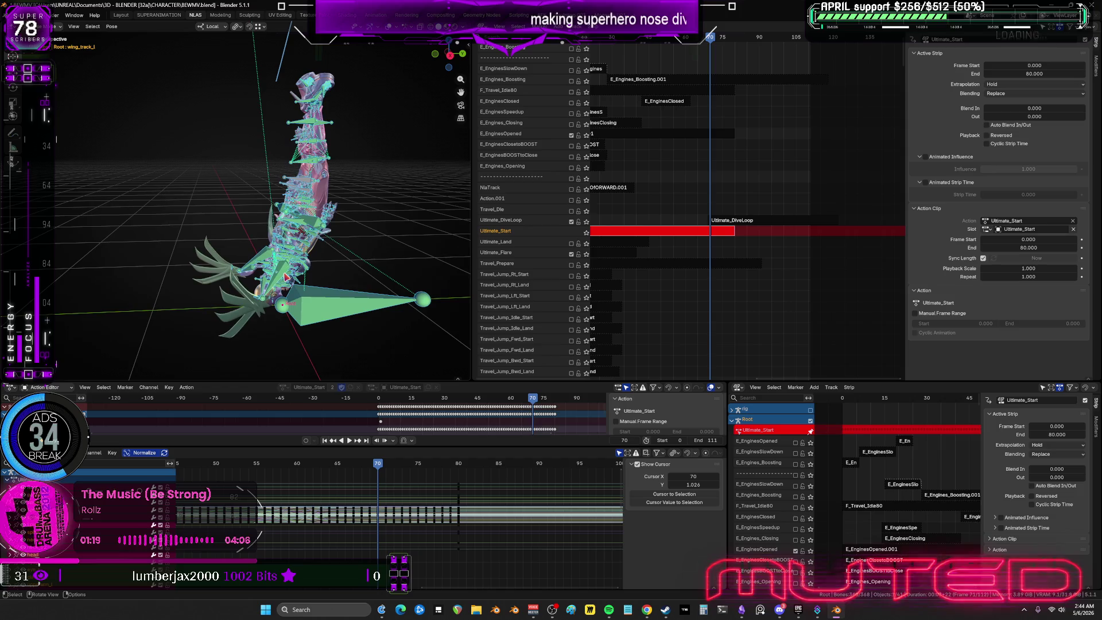
{"action": "key", "text": "k"}
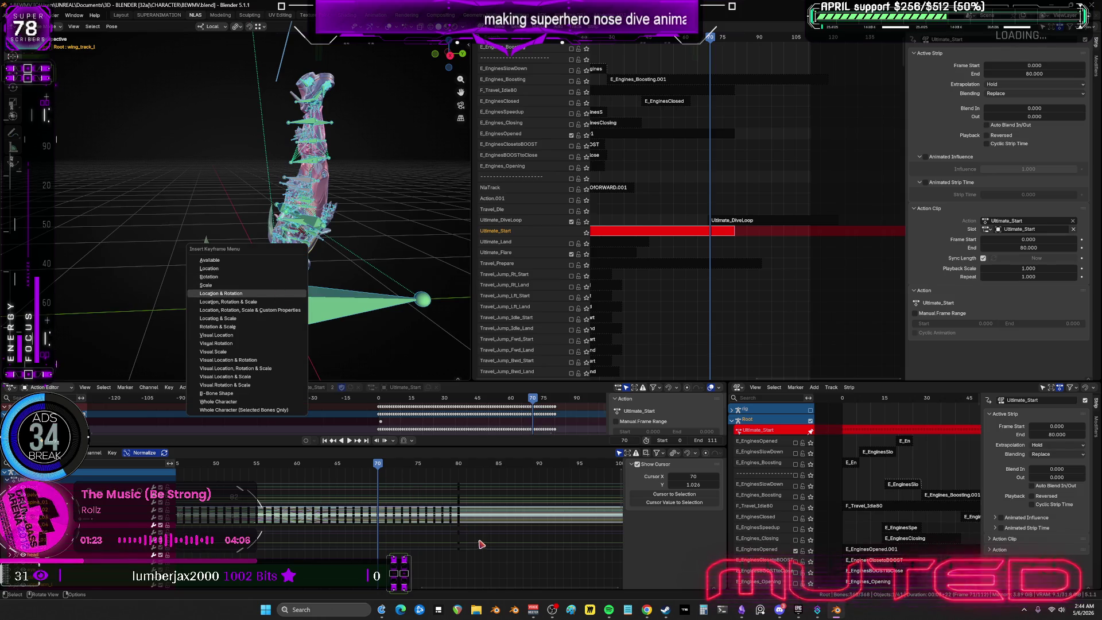
{"action": "left_click", "coordinate": [292, 359]}
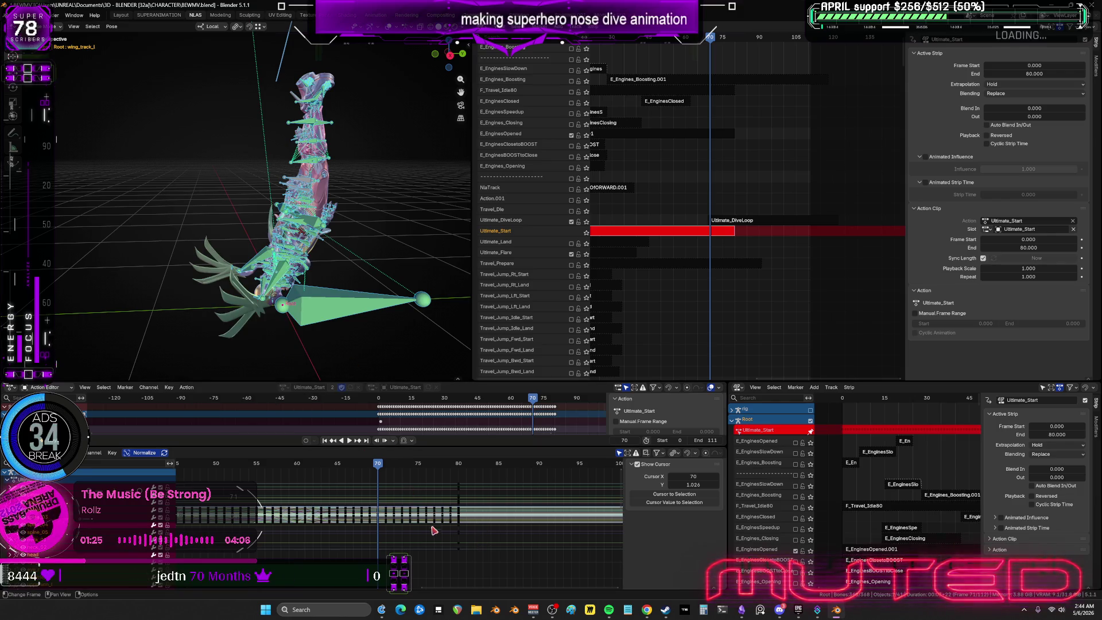
{"action": "key", "text": "ctrl+space"}
{"action": "left_click_drag", "start_coordinate": [801, 478], "coordinate": [557, 99]}
{"action": "key", "text": "Delete"}
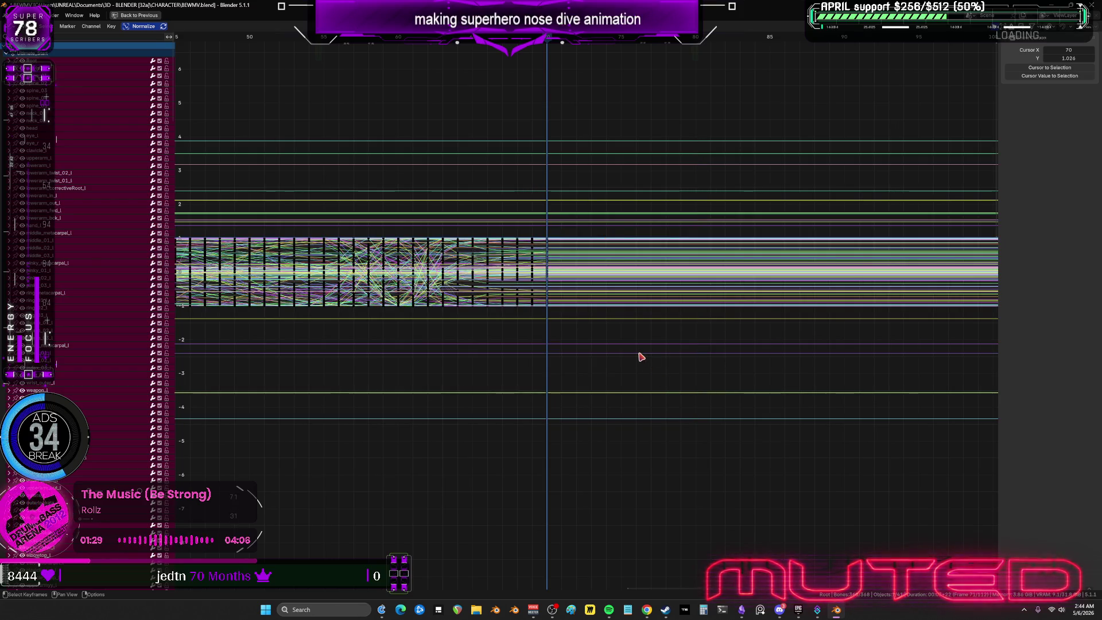
{"action": "key", "text": "ctrl+space"}
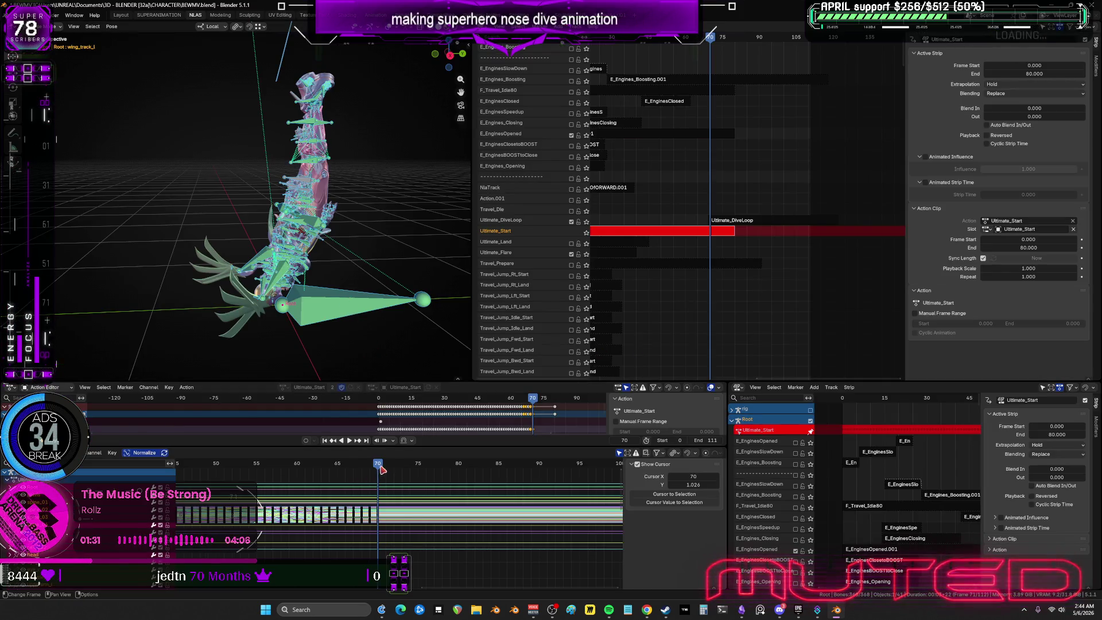
Check frames 63 and 58 while toggling the Ultimate_DiveLoop mute off, on and off, then grab Ultimate_Flare.
{"action": "mouse_move", "coordinate": [377, 464]}
{"action": "left_mouse_down"}
{"action": "mouse_move", "coordinate": [313, 467]}
{"action": "mouse_move", "coordinate": [379, 481]}
{"action": "left_mouse_up"}
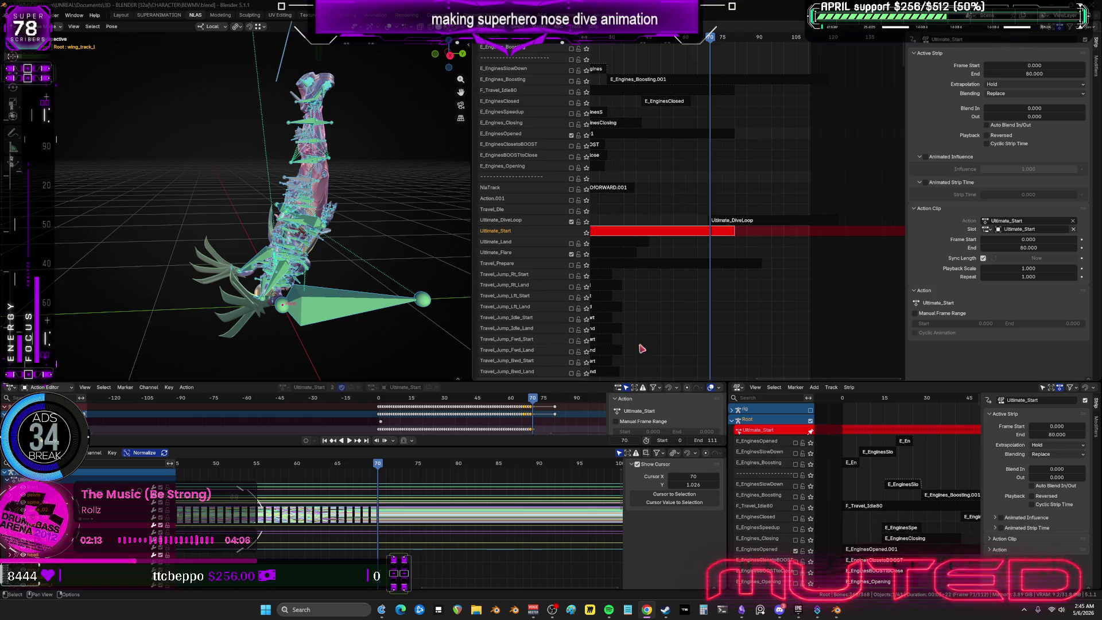
{"action": "mouse_move", "coordinate": [377, 464]}
{"action": "left_mouse_down"}
{"action": "mouse_move", "coordinate": [281, 464]}
{"action": "mouse_move", "coordinate": [379, 491]}
{"action": "left_mouse_up"}
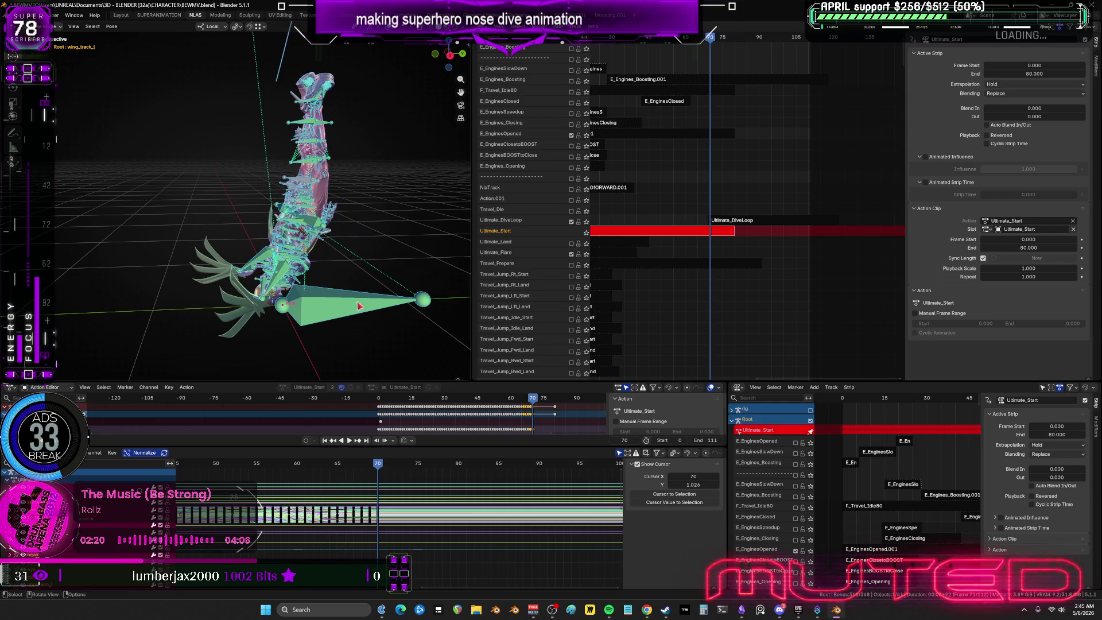
{"action": "left_click", "coordinate": [572, 223]}
{"action": "left_click", "coordinate": [571, 223]}
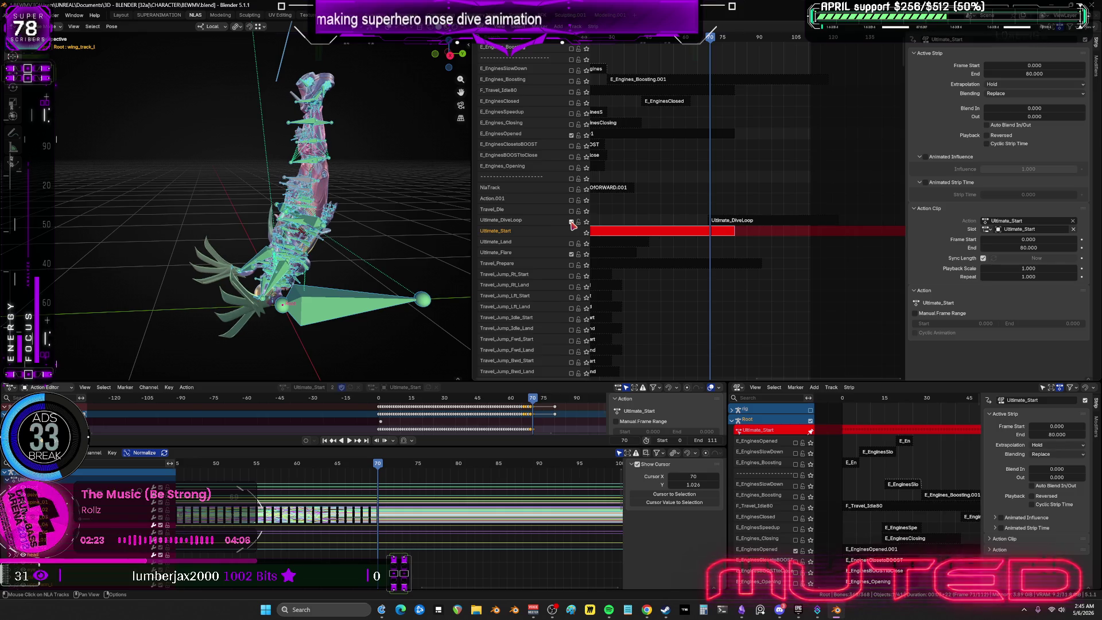
{"action": "left_click", "coordinate": [572, 222]}
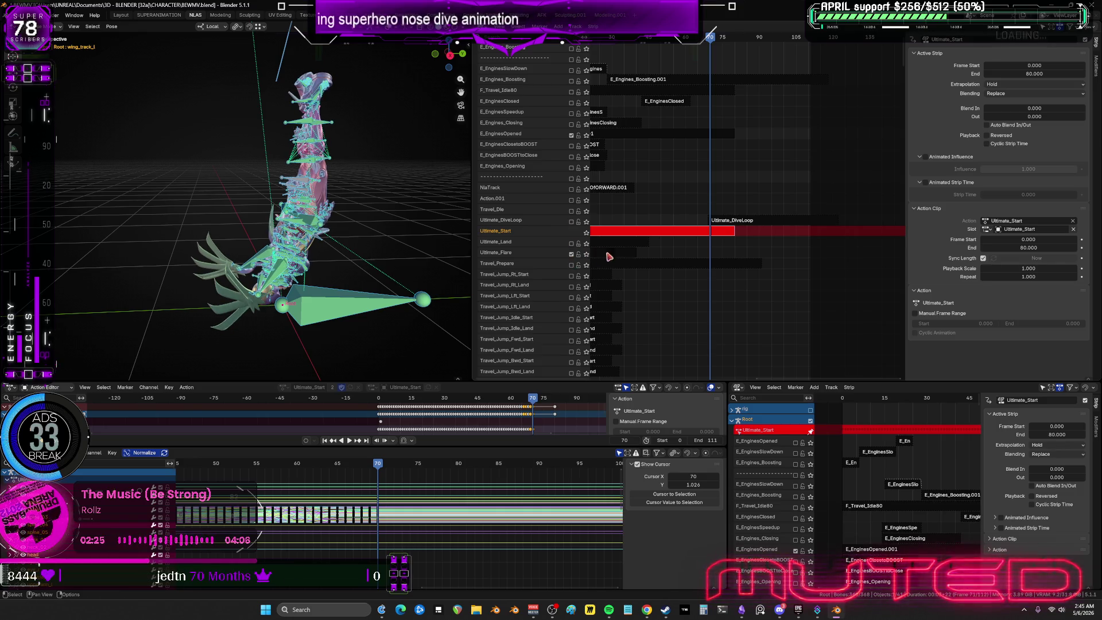
{"action": "mouse_move", "coordinate": [609, 256]}
{"action": "left_mouse_down"}
{"action": "mouse_move", "coordinate": [773, 271]}
{"action": "mouse_move", "coordinate": [823, 257]}
{"action": "mouse_move", "coordinate": [783, 267]}
{"action": "left_mouse_up"}
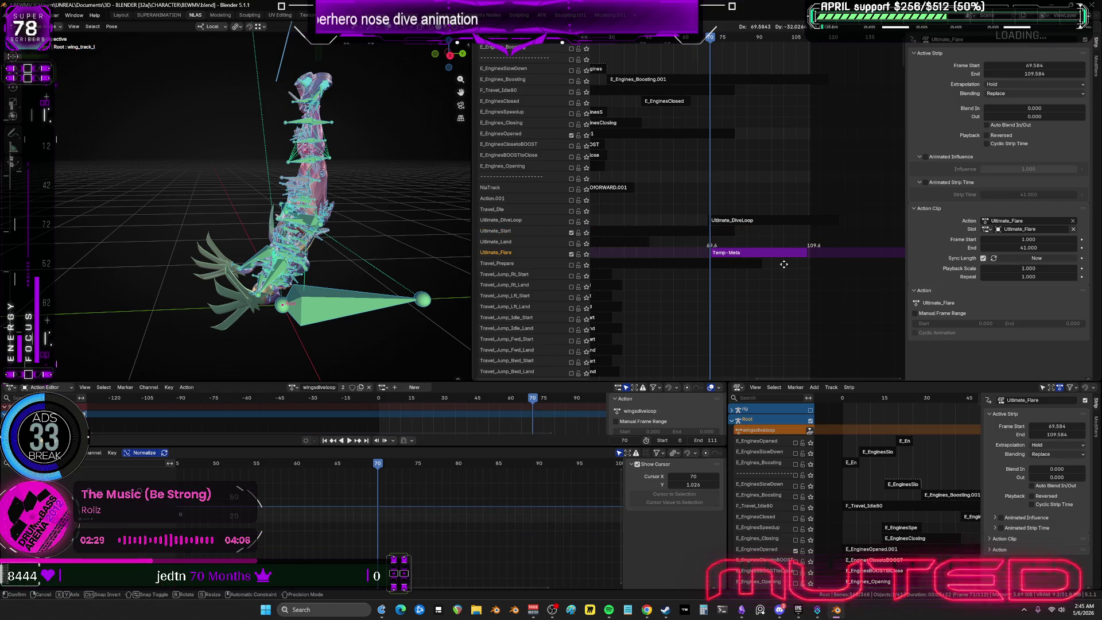
Drop Ultimate_Flare at frame 69.584, move its track up twice, enable it, and play backwards.
{"action": "left_click", "coordinate": [871, 186]}
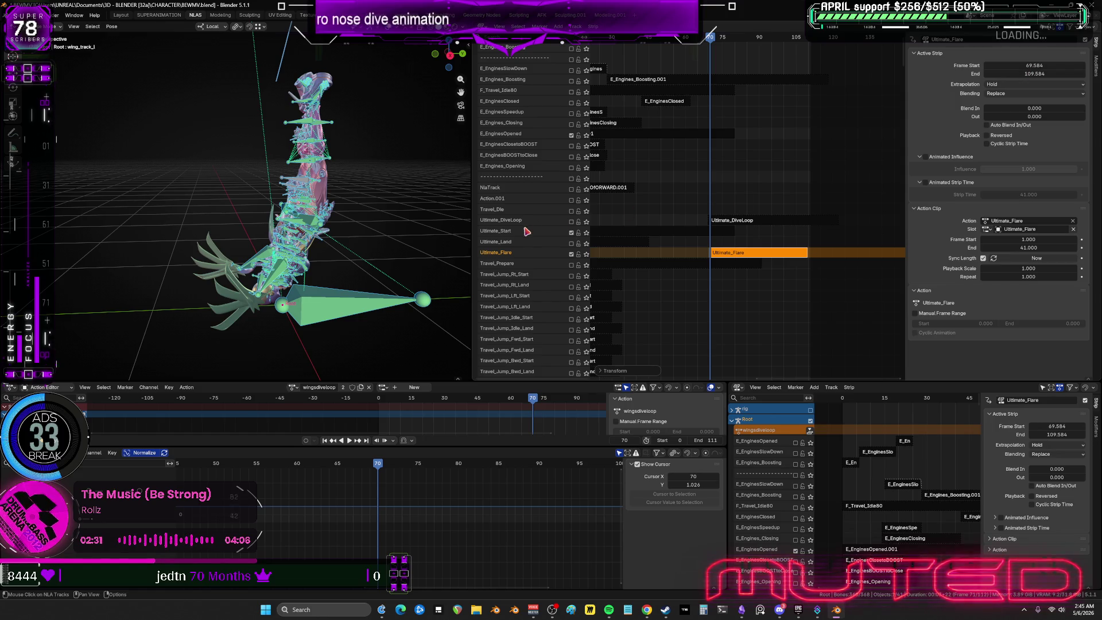
{"action": "right_click", "coordinate": [509, 258]}
{"action": "mouse_move", "coordinate": [509, 258]}
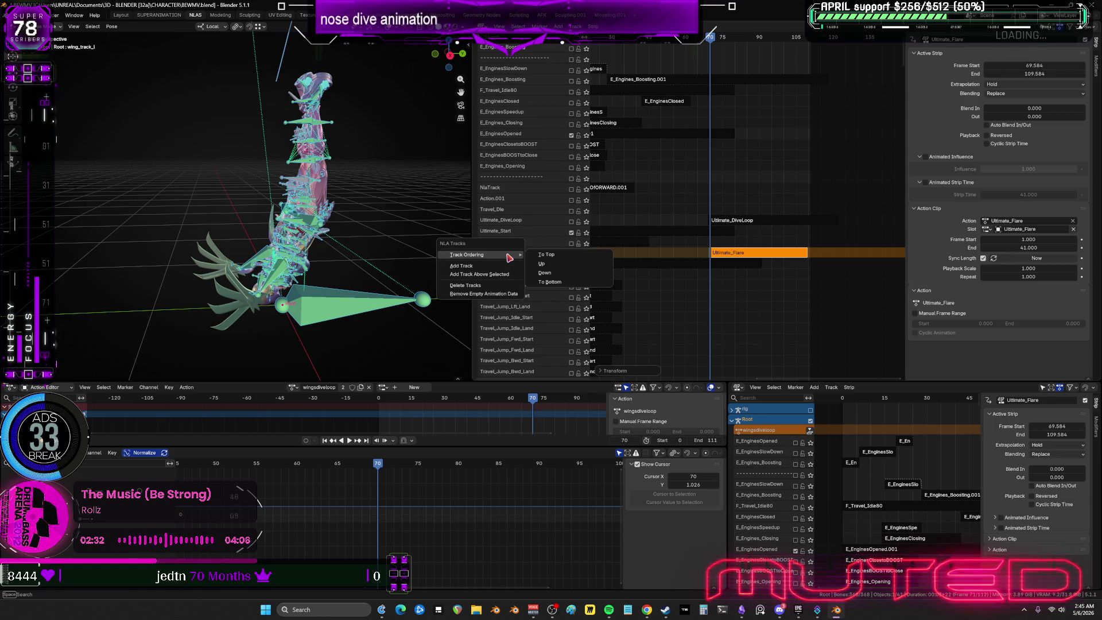
{"action": "left_click", "coordinate": [548, 263]}
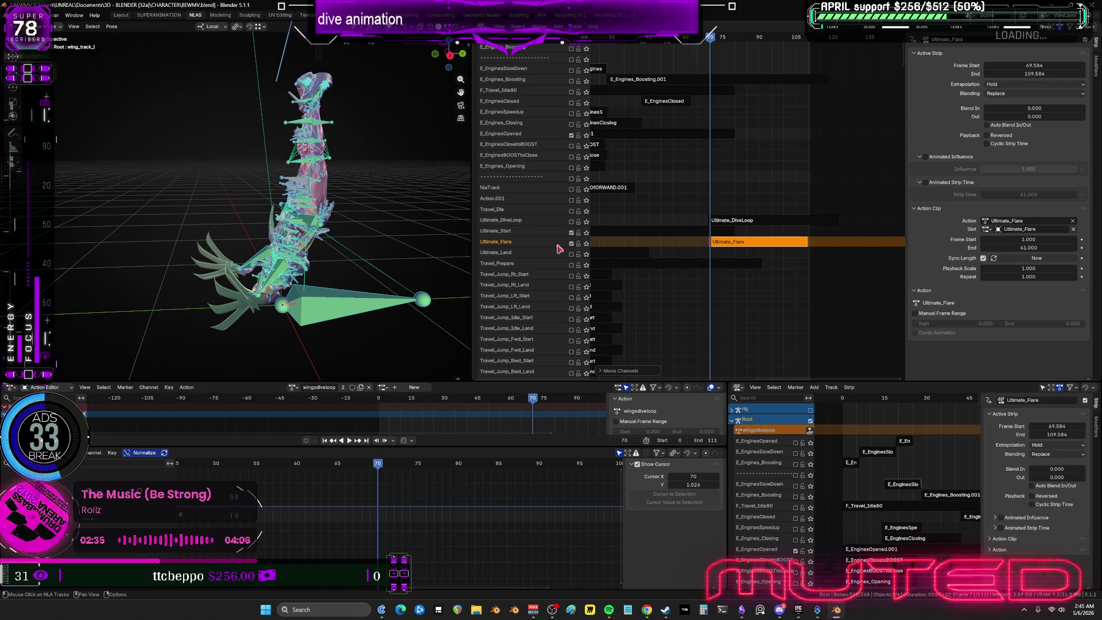
{"action": "right_click", "coordinate": [516, 247]}
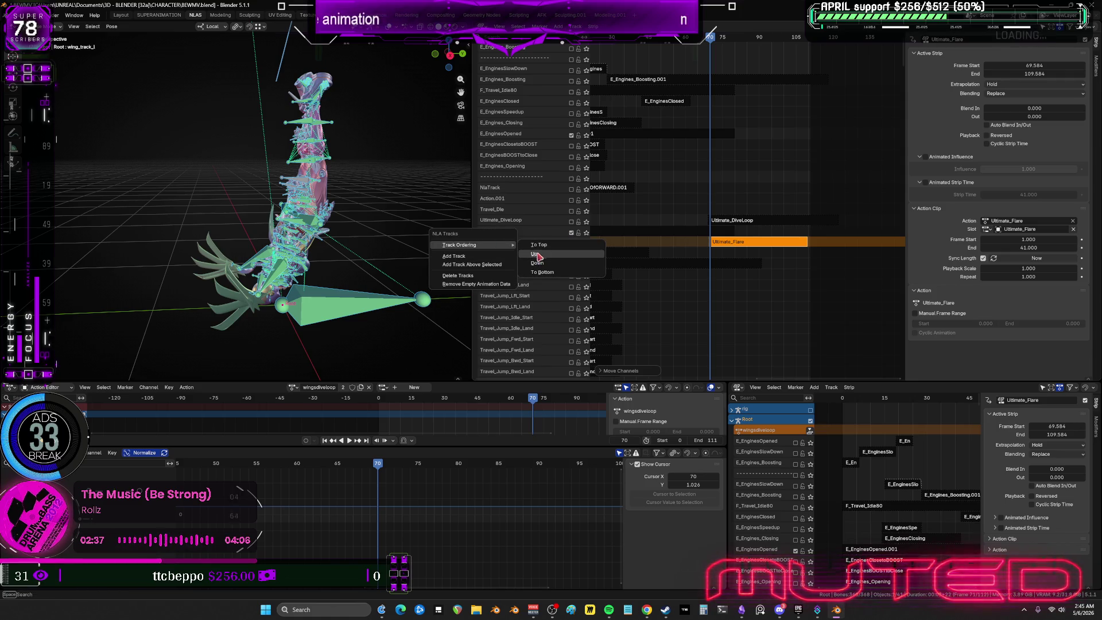
{"action": "left_click", "coordinate": [535, 254]}
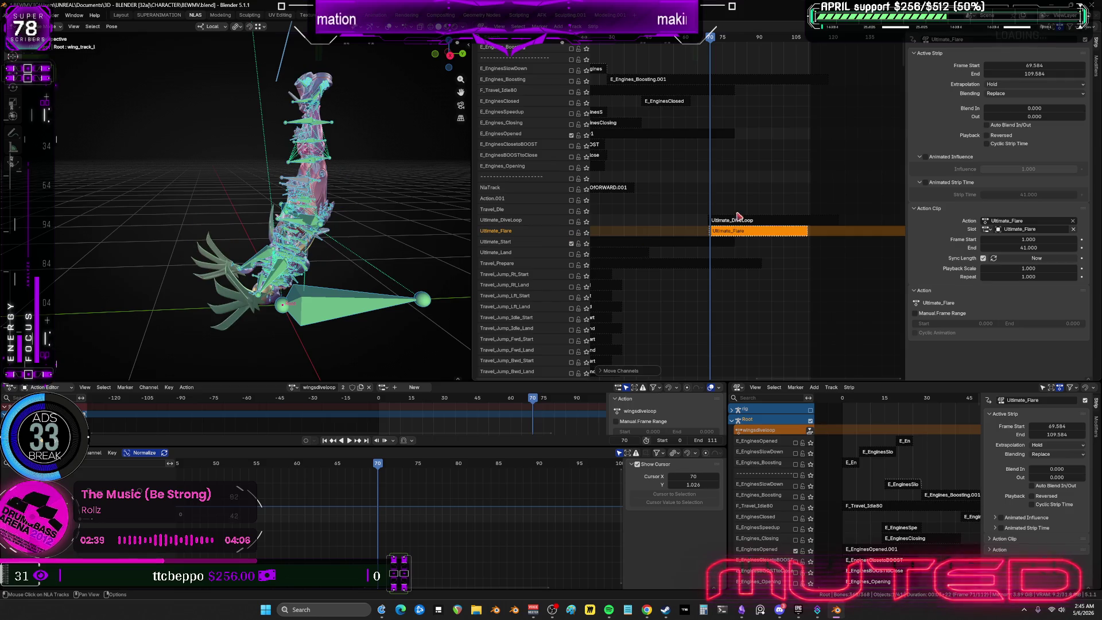
{"action": "left_click", "coordinate": [571, 232]}
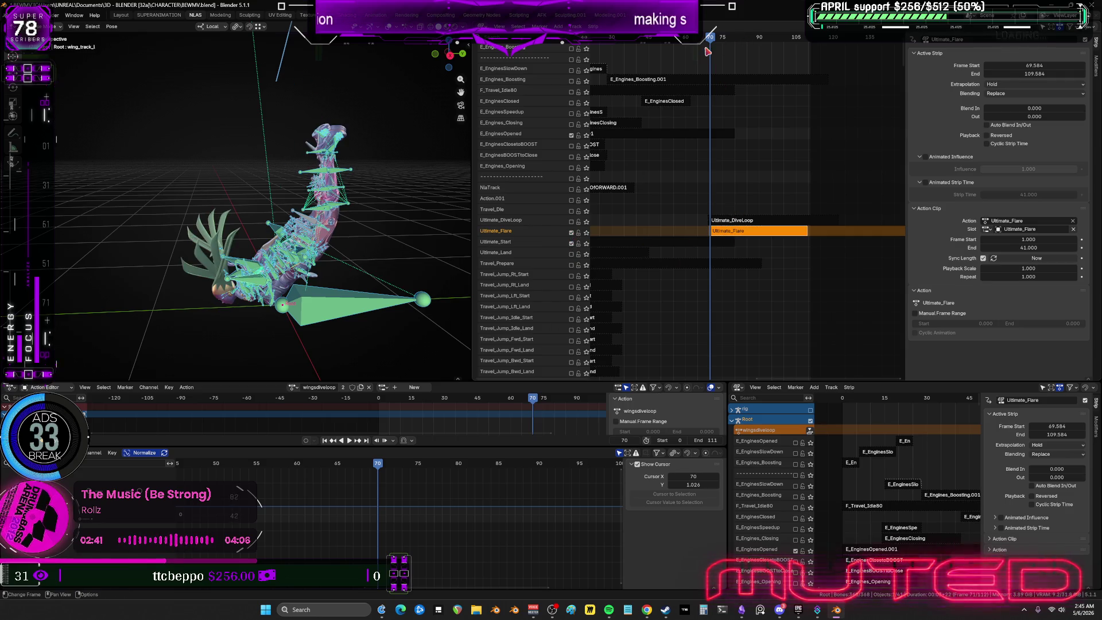
{"action": "key", "text": "ctrl+shift+space"}
{"action": "key", "text": "space"}
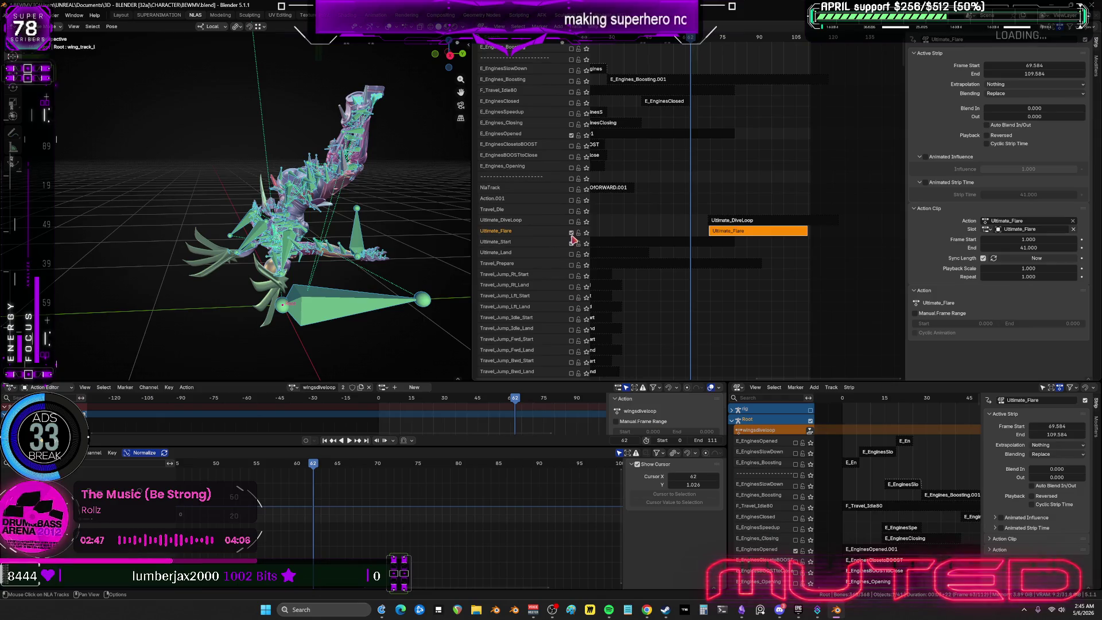
Scrub frames 57–82 with Ctrl+scroll to check the flare-into-dive, then mute the Ultimate_Flare track.
{"action": "scroll", "coordinate": [353, 294], "scroll_direction": "down", "scroll_amount": 3, "text": "alt"}
{"action": "scroll", "coordinate": [353, 295], "scroll_direction": "down", "scroll_amount": 10, "text": "alt"}
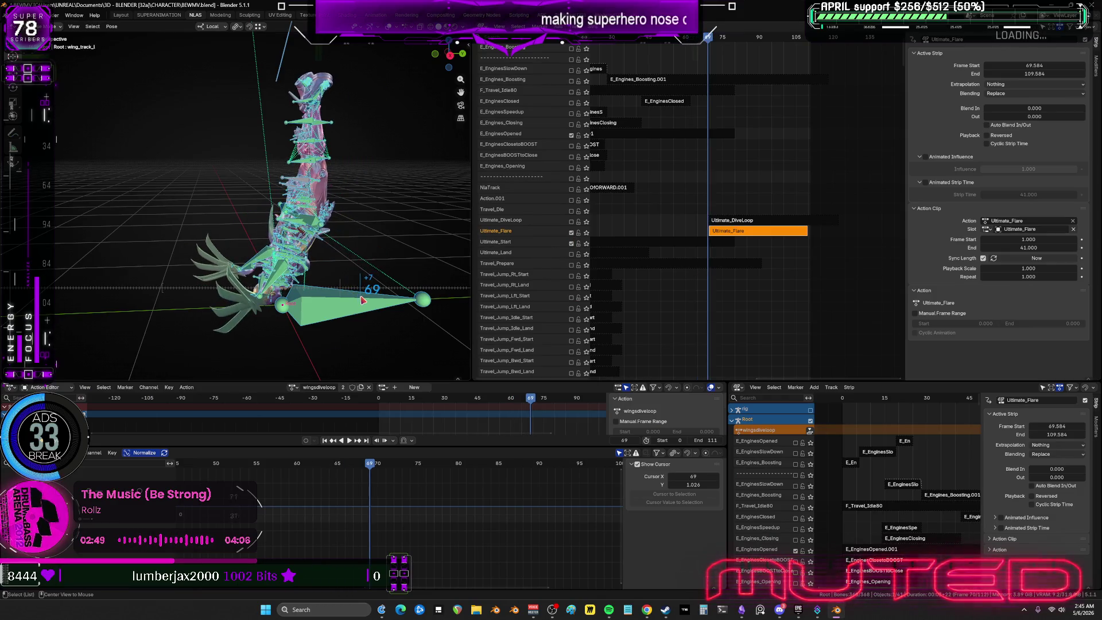
{"action": "scroll", "coordinate": [379, 311], "scroll_direction": "down", "scroll_amount": 7, "text": "alt"}
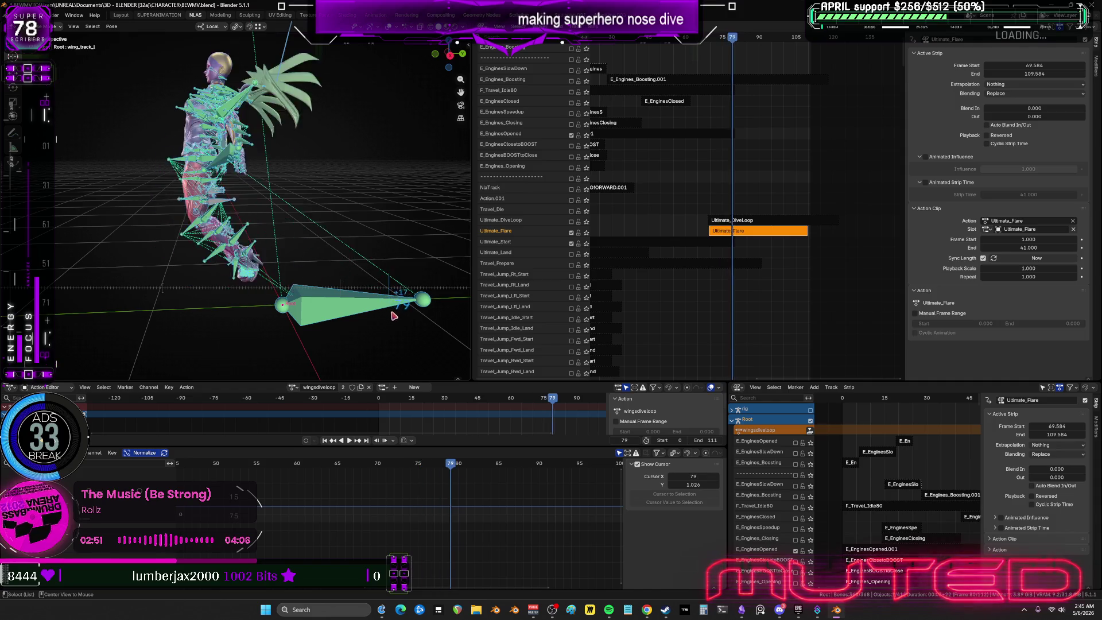
{"action": "scroll", "coordinate": [373, 314], "scroll_direction": "up", "scroll_amount": 12, "text": "alt"}
{"action": "scroll", "coordinate": [367, 319], "scroll_direction": "down", "scroll_amount": 2, "text": "alt"}
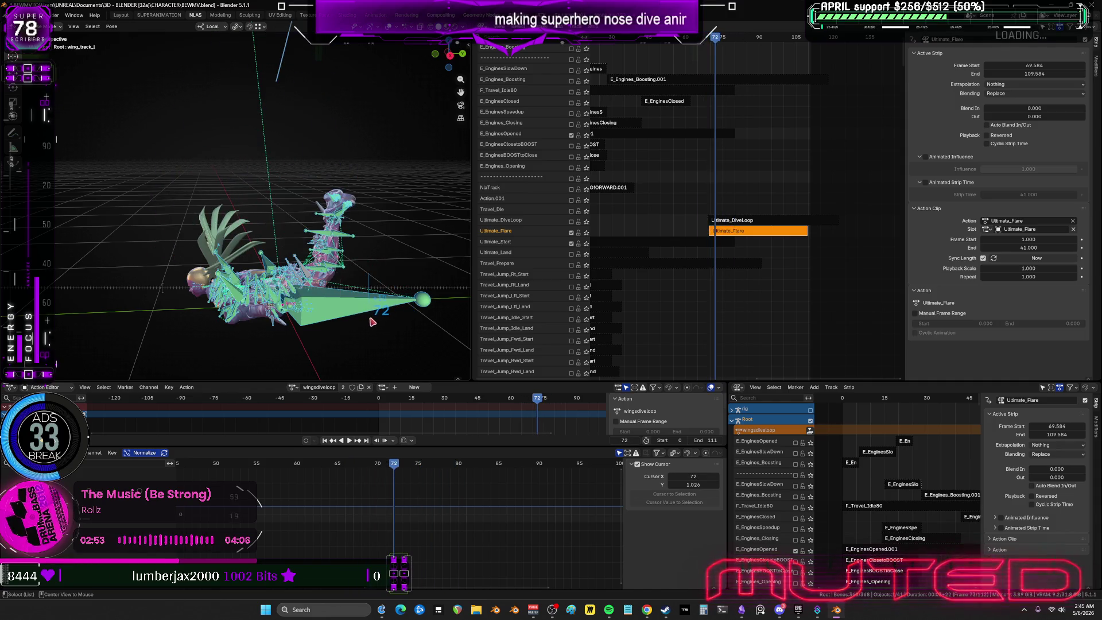
{"action": "scroll", "coordinate": [373, 324], "scroll_direction": "up", "scroll_amount": 3, "text": "alt"}
{"action": "scroll", "coordinate": [379, 330], "scroll_direction": "down", "scroll_amount": 7, "text": "alt"}
{"action": "scroll", "coordinate": [383, 333], "scroll_direction": "down", "scroll_amount": 4, "text": "alt"}
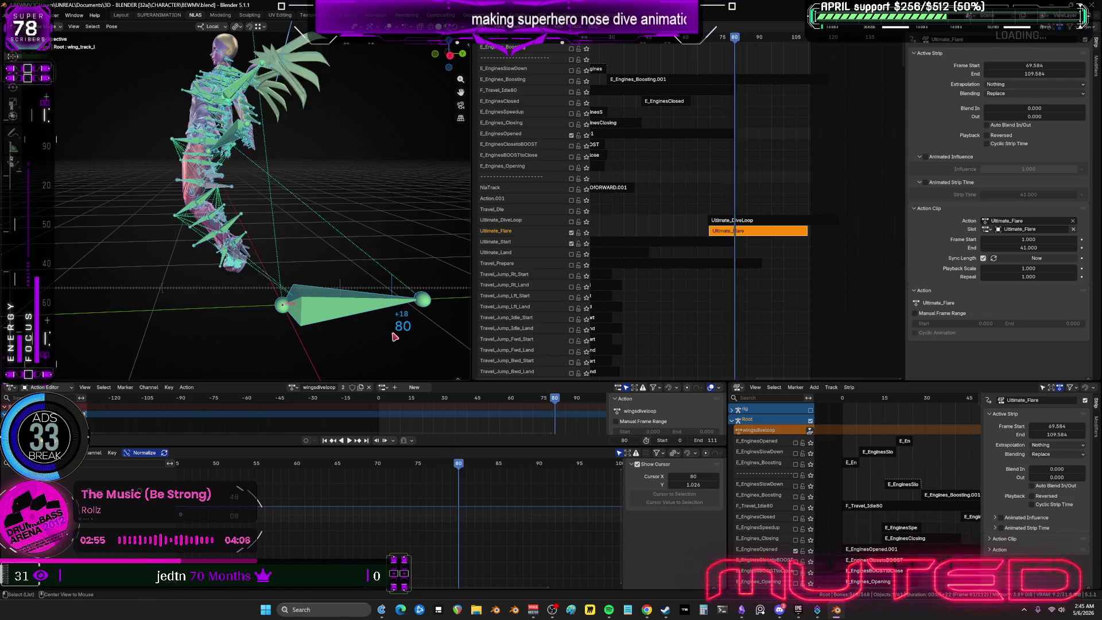
{"action": "scroll", "coordinate": [383, 339], "scroll_direction": "up", "scroll_amount": 20, "text": "alt"}
{"action": "scroll", "coordinate": [362, 338], "scroll_direction": "down", "scroll_amount": 8, "text": "alt"}
{"action": "scroll", "coordinate": [355, 339], "scroll_direction": "down", "scroll_amount": 13, "text": "alt"}
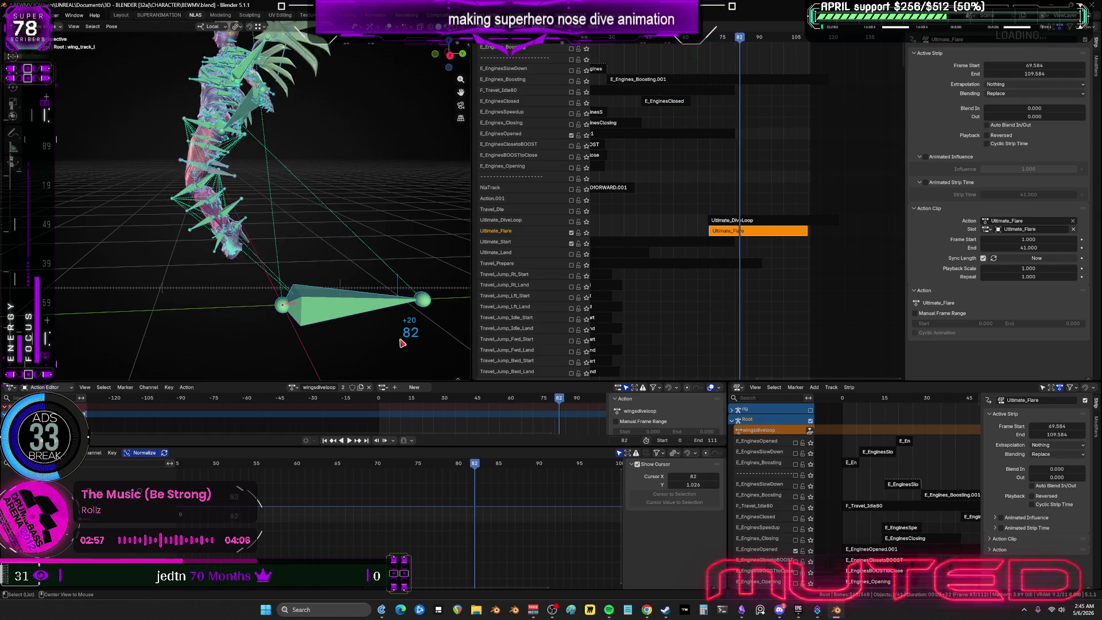
{"action": "scroll", "coordinate": [571, 236], "scroll_direction": "up", "scroll_amount": 1, "text": "alt"}
{"action": "left_click", "coordinate": [571, 233]}
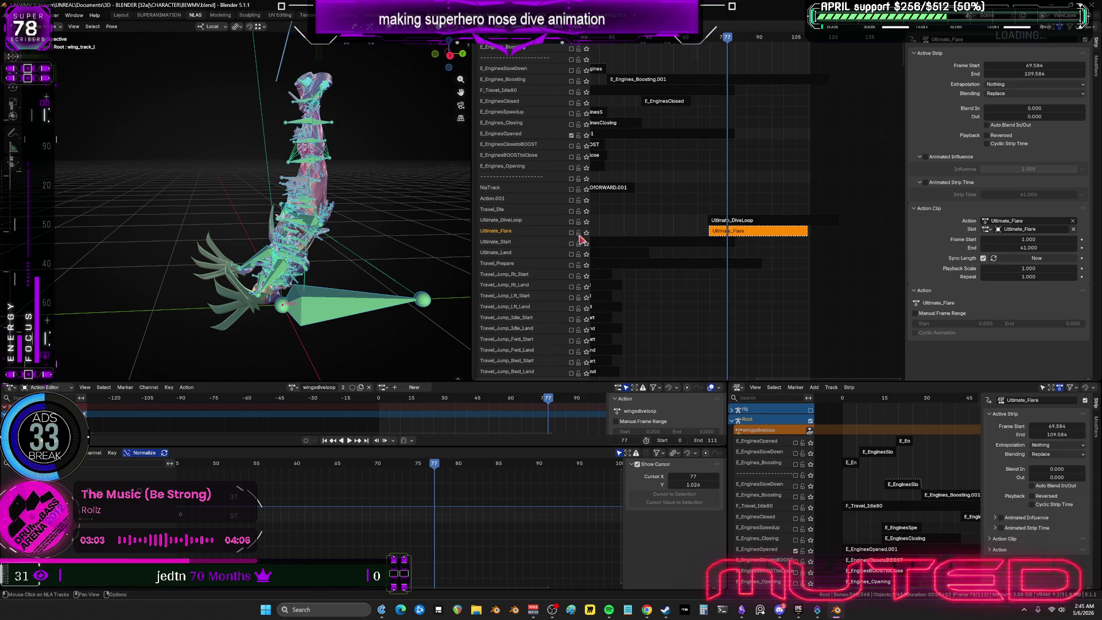
Set Ultimate_Flare's Frame Start to 0, then select the Ultimate_Start and Ultimate_Land strips.
{"action": "left_click", "coordinate": [1061, 66]}
{"action": "type", "text": "0"}
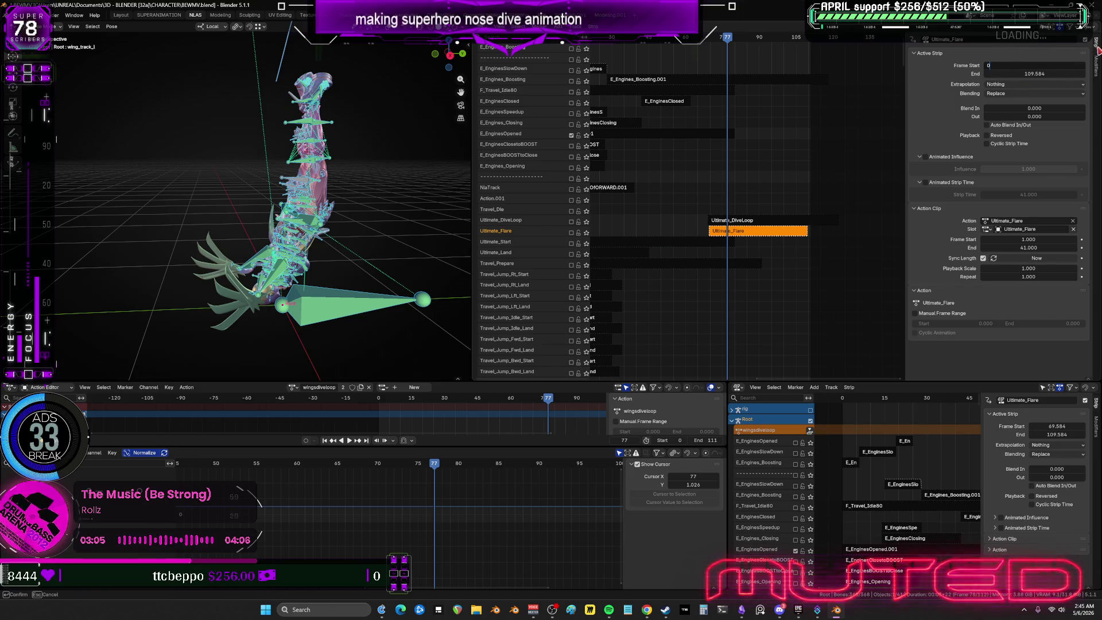
{"action": "key", "text": "Return"}
{"action": "left_click", "coordinate": [725, 241]}
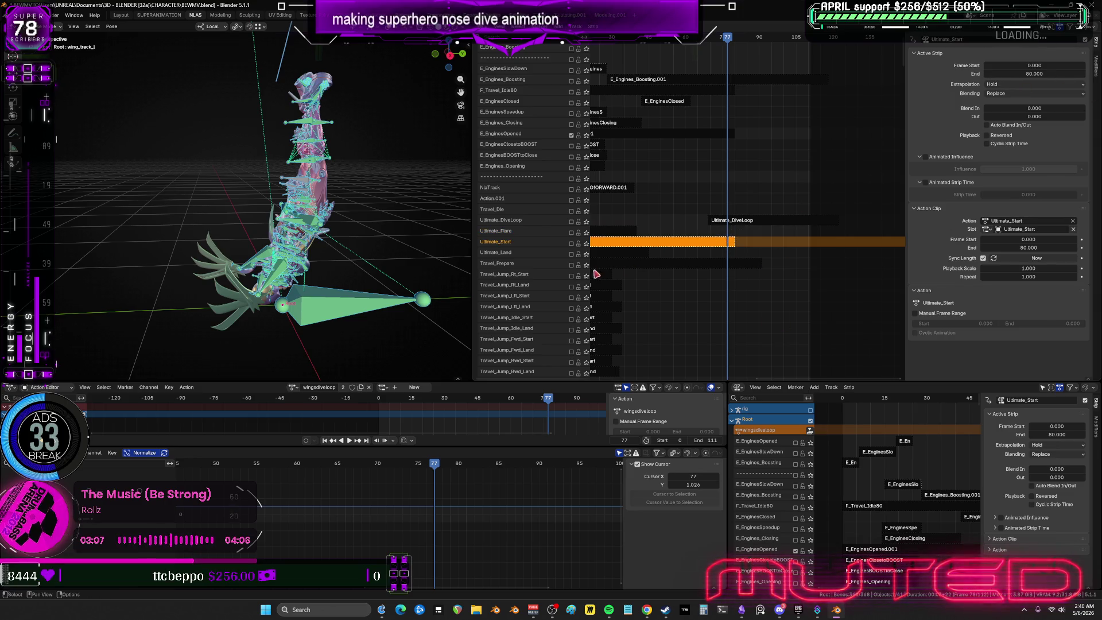
{"action": "scroll", "coordinate": [715, 253], "scroll_direction": "down", "scroll_amount": 3}
{"action": "left_click", "coordinate": [706, 259]}
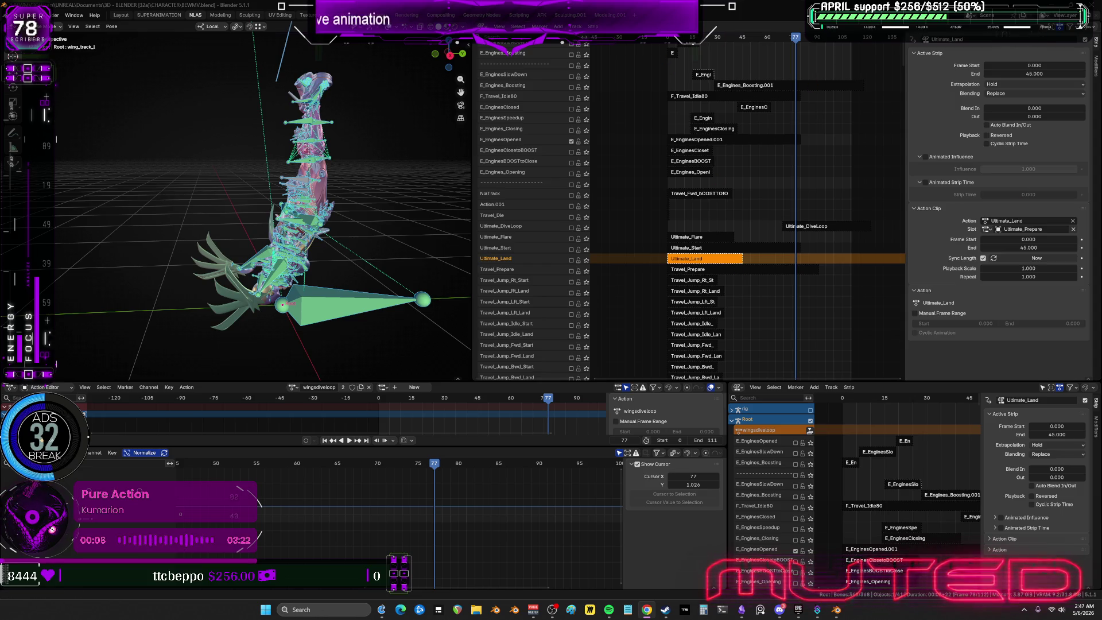
Scrub back to frame 53 and pan the NLA to show the wing and travel idle tracks.
{"action": "left_click_drag", "start_coordinate": [680, 38], "coordinate": [679, 39]}
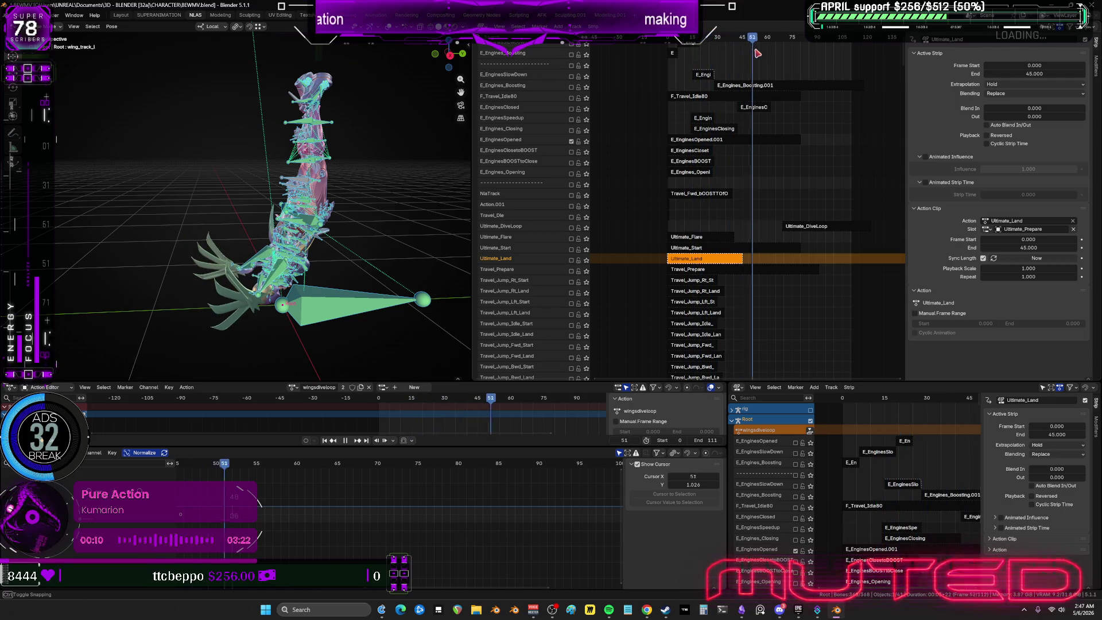
{"action": "mouse_move", "coordinate": [681, 183]}
{"action": "middle_mouse_down"}
{"action": "mouse_move", "coordinate": [651, 54]}
{"action": "mouse_move", "coordinate": [656, 140]}
{"action": "middle_mouse_up"}
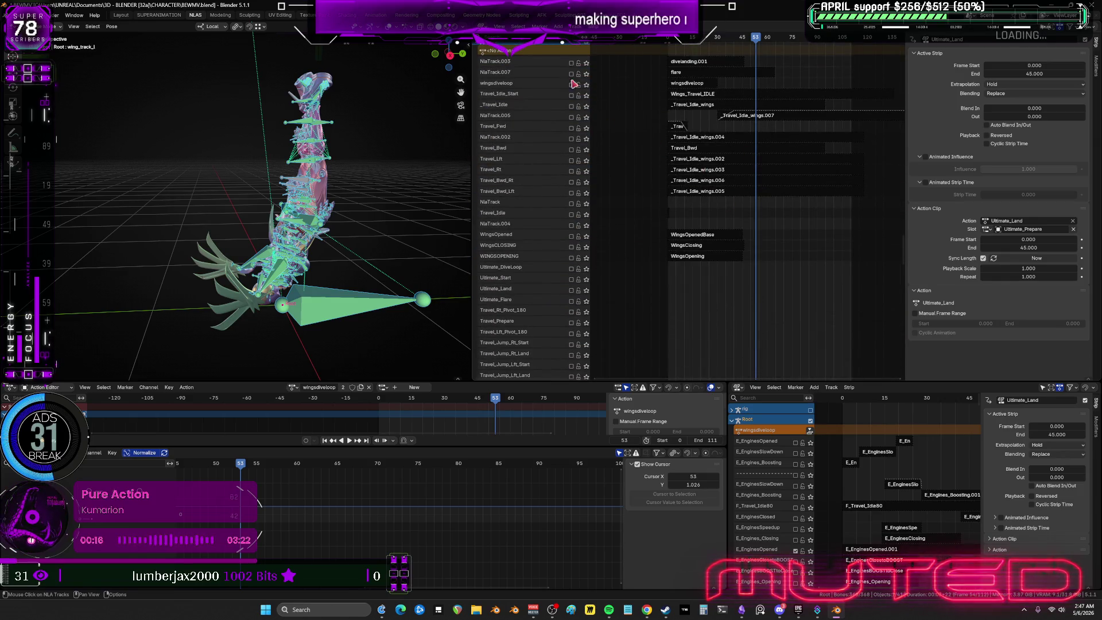
{"action": "mouse_move", "coordinate": [748, 109]}
{"action": "middle_mouse_down"}
{"action": "mouse_move", "coordinate": [768, 116]}
{"action": "mouse_move", "coordinate": [760, 311]}
{"action": "mouse_move", "coordinate": [762, 110]}
{"action": "middle_mouse_up"}
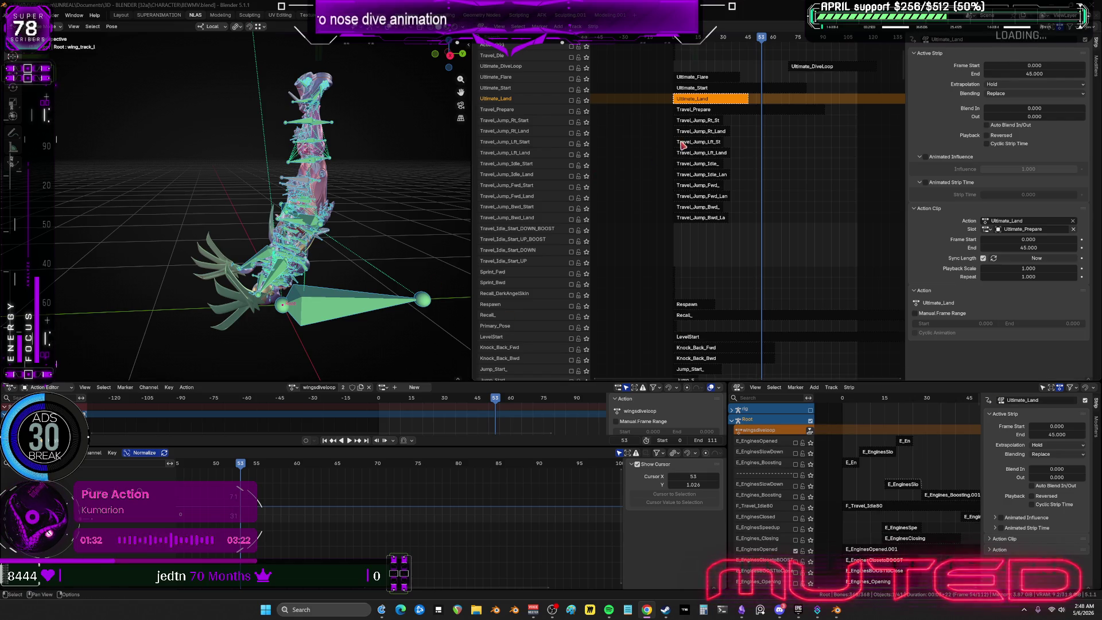
{"action": "scroll", "coordinate": [813, 152], "scroll_direction": "up", "scroll_amount": 5}
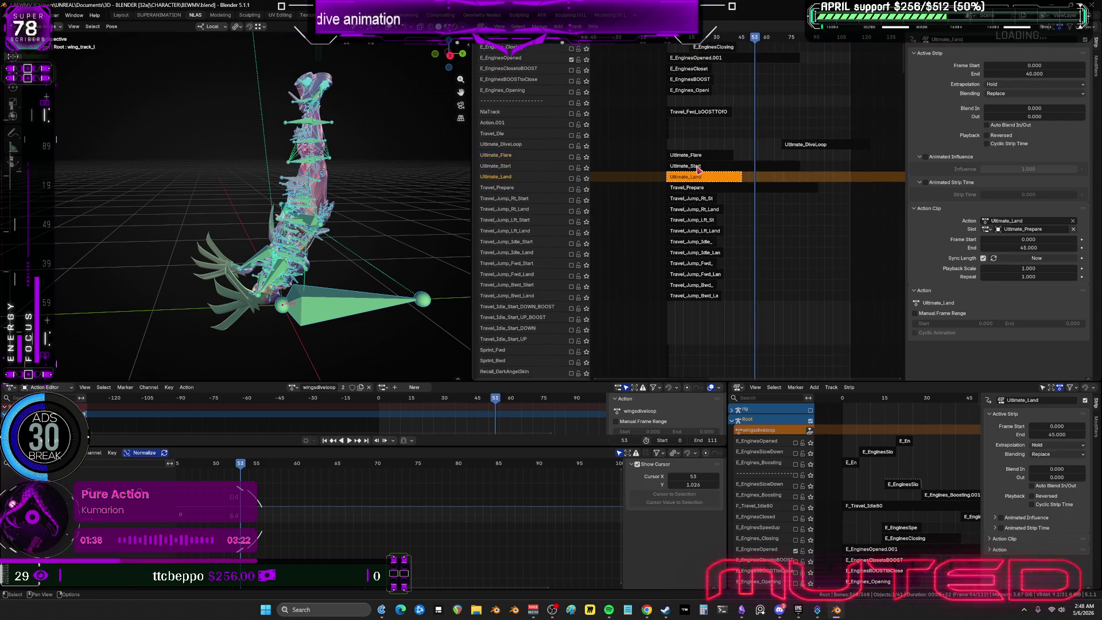
Set the Ultimate_DiveLoop strip's Frame Start to 0 so it spans frames 0–53.
{"action": "left_click", "coordinate": [697, 166]}
{"action": "left_click", "coordinate": [702, 178]}
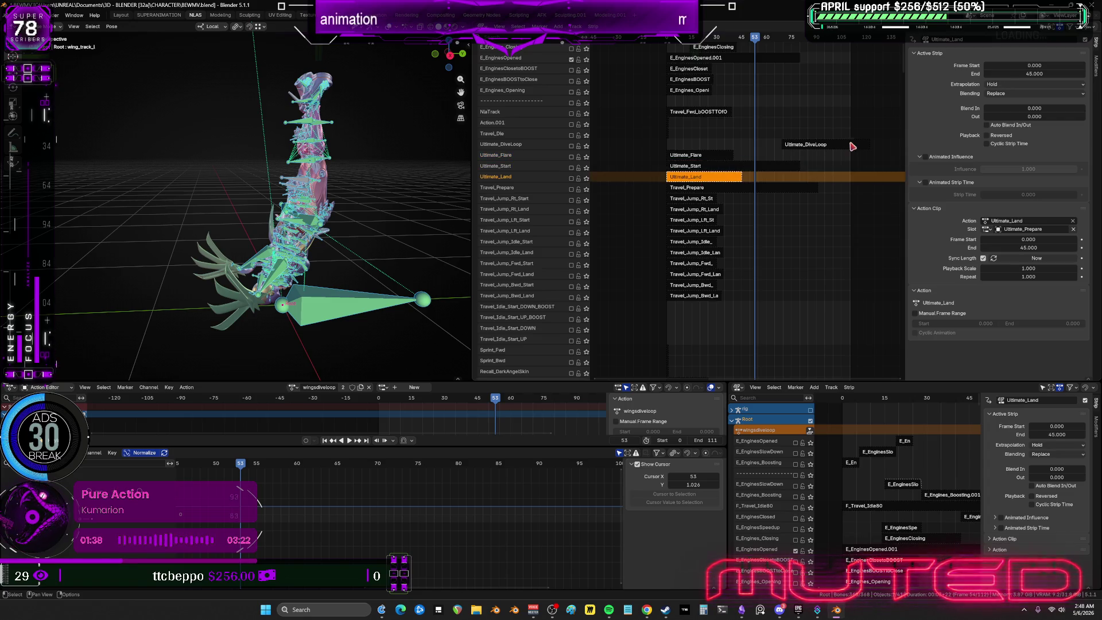
{"action": "left_click", "coordinate": [826, 144]}
{"action": "left_click", "coordinate": [1054, 67]}
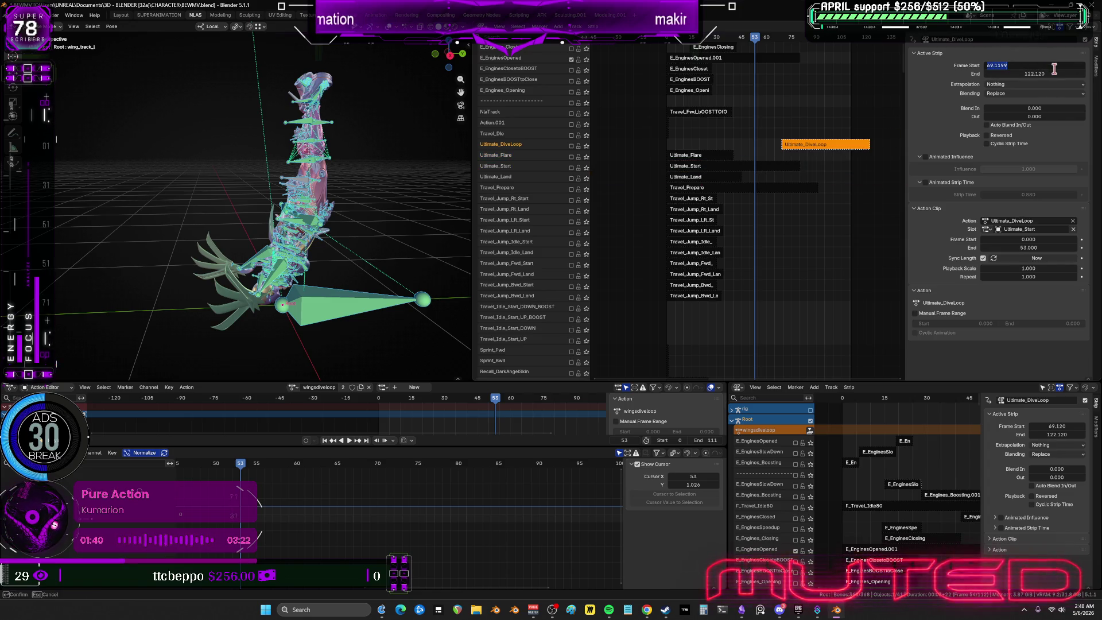
{"action": "type", "text": "0"}
{"action": "key", "text": "Return"}
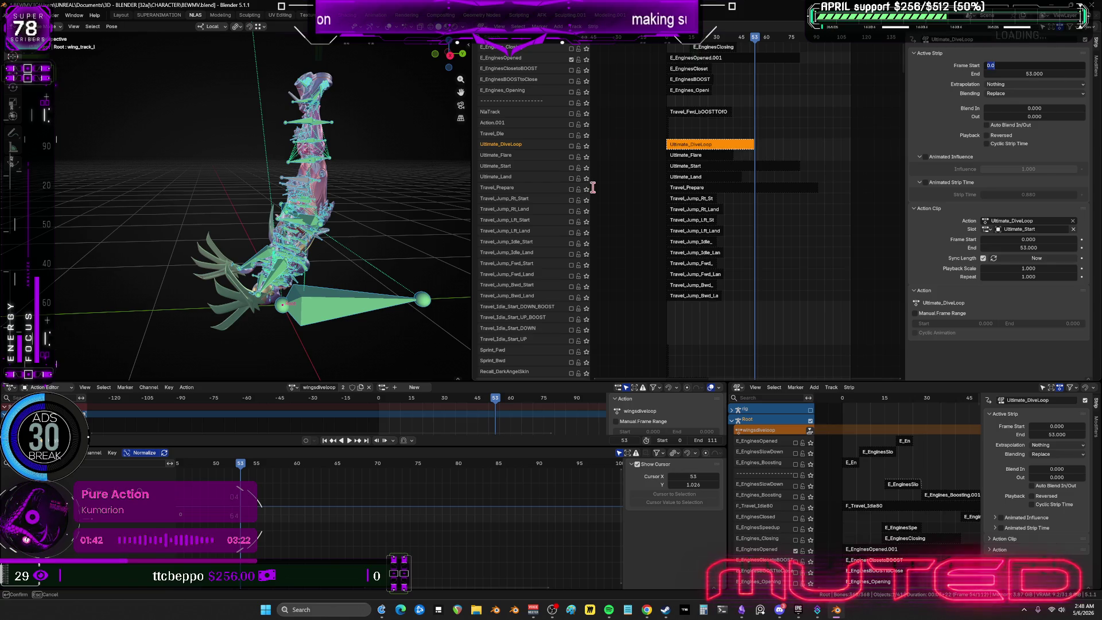
Enable the Ultimate_Flare track and centre the view on the Ultimate_DiveLoop strip.
{"action": "left_click", "coordinate": [571, 156]}
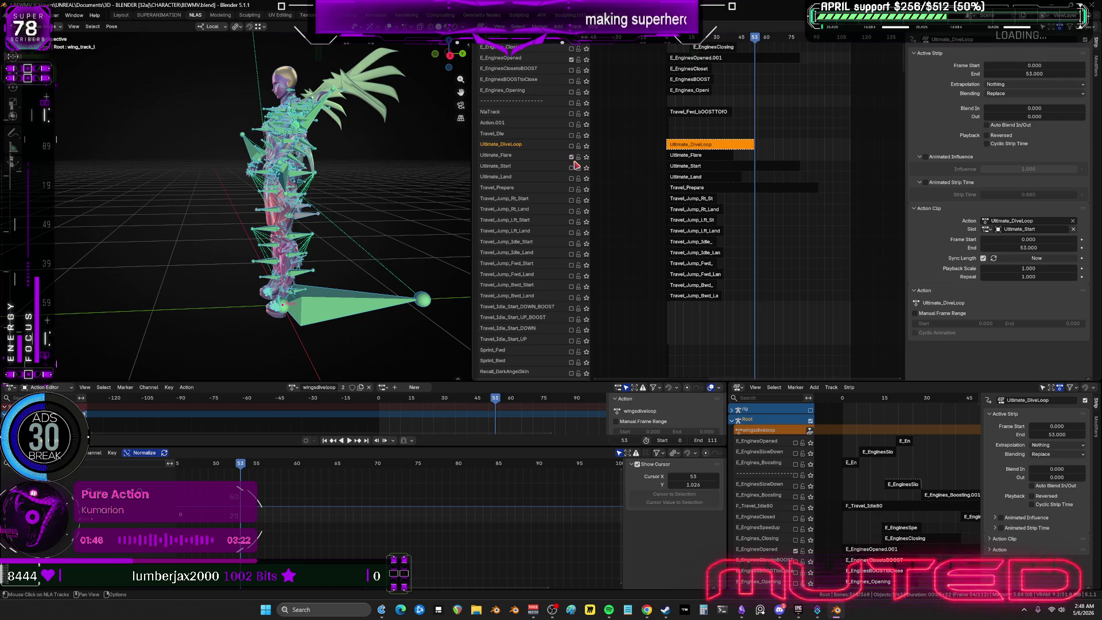
{"action": "mouse_move", "coordinate": [683, 197]}
{"action": "middle_mouse_down"}
{"action": "mouse_move", "coordinate": [725, 279]}
{"action": "mouse_move", "coordinate": [725, 85]}
{"action": "mouse_move", "coordinate": [750, 263]}
{"action": "middle_mouse_up"}
{"action": "scroll", "coordinate": [731, 216], "scroll_direction": "up", "scroll_amount": 5}
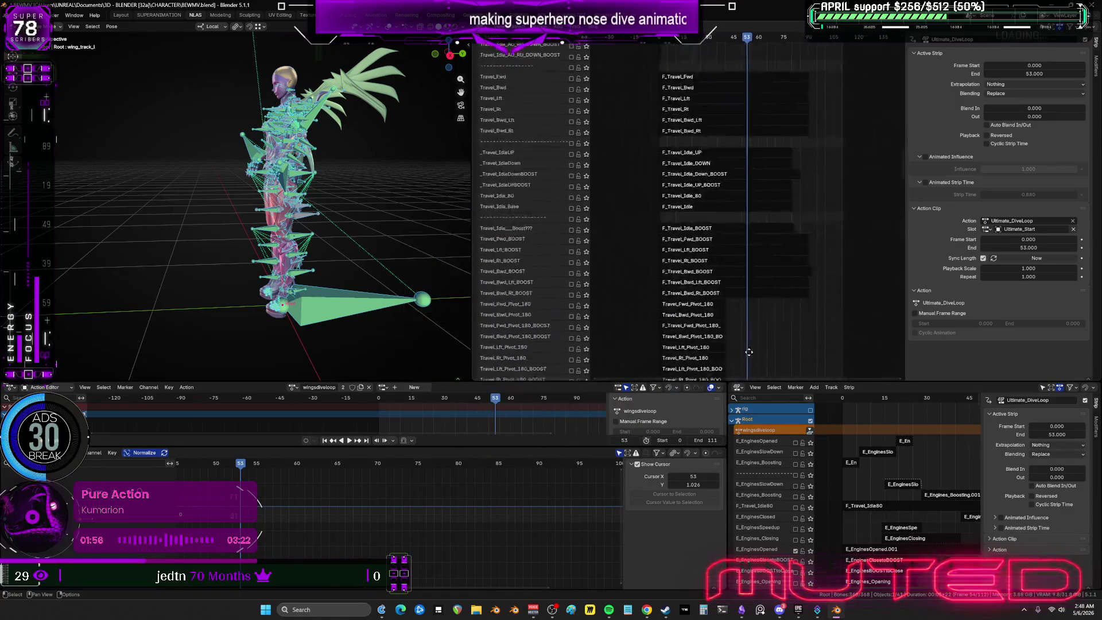
{"action": "middle_click_drag", "start_coordinate": [743, 86], "coordinate": [727, 51]}
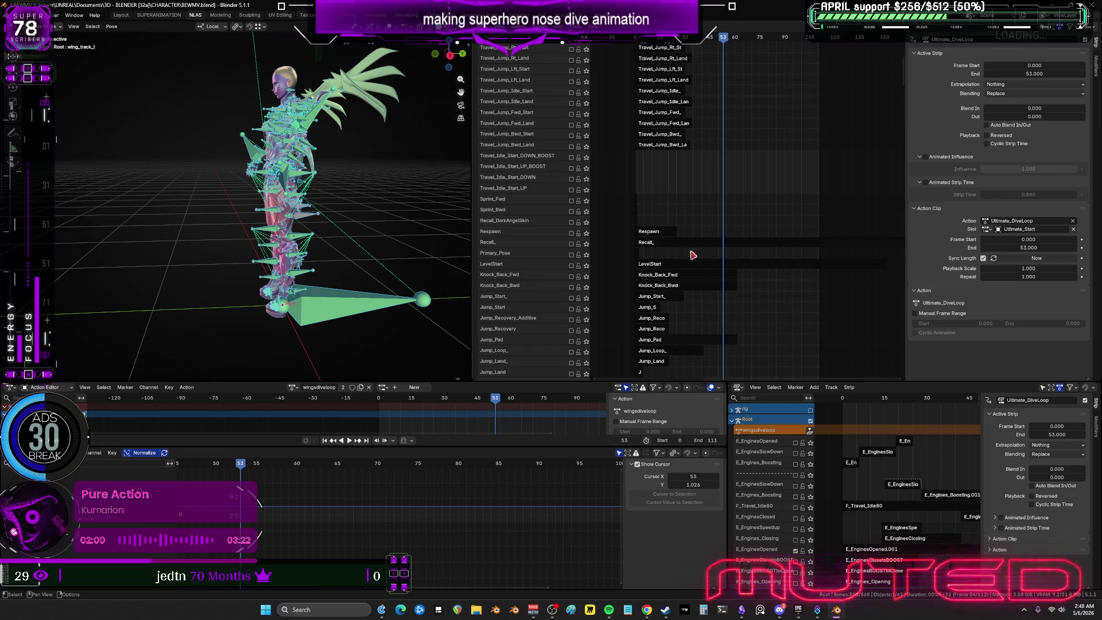
{"action": "key", "text": "KP_Decimal"}
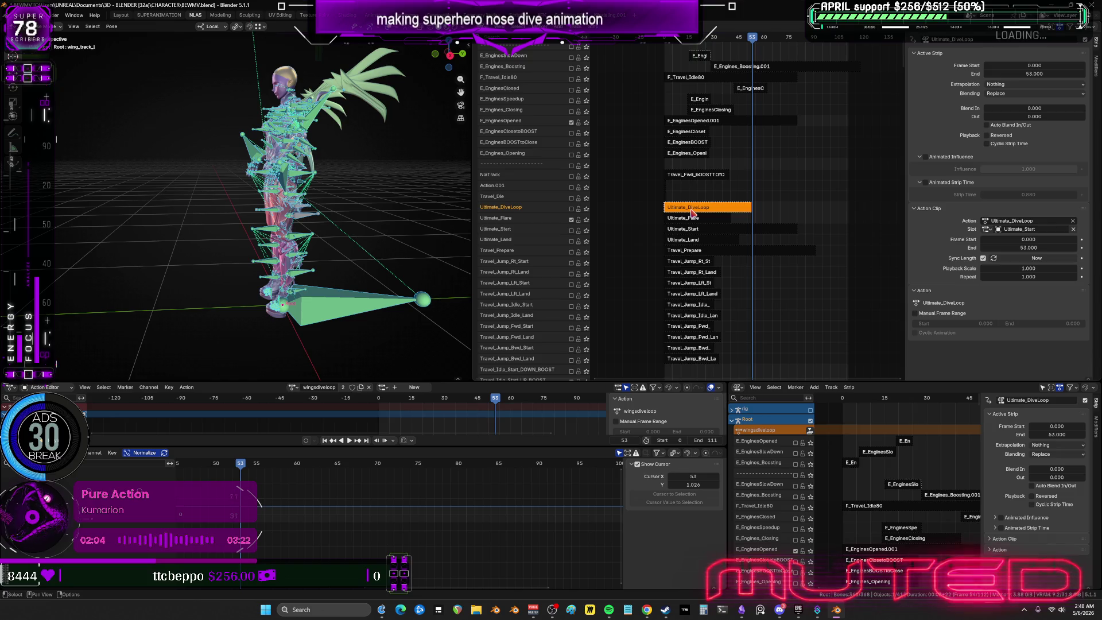
Enter tweak mode on Ultimate_DiveLoop and scrub through the dive loop to preview it.
{"action": "key", "text": "Tab"}
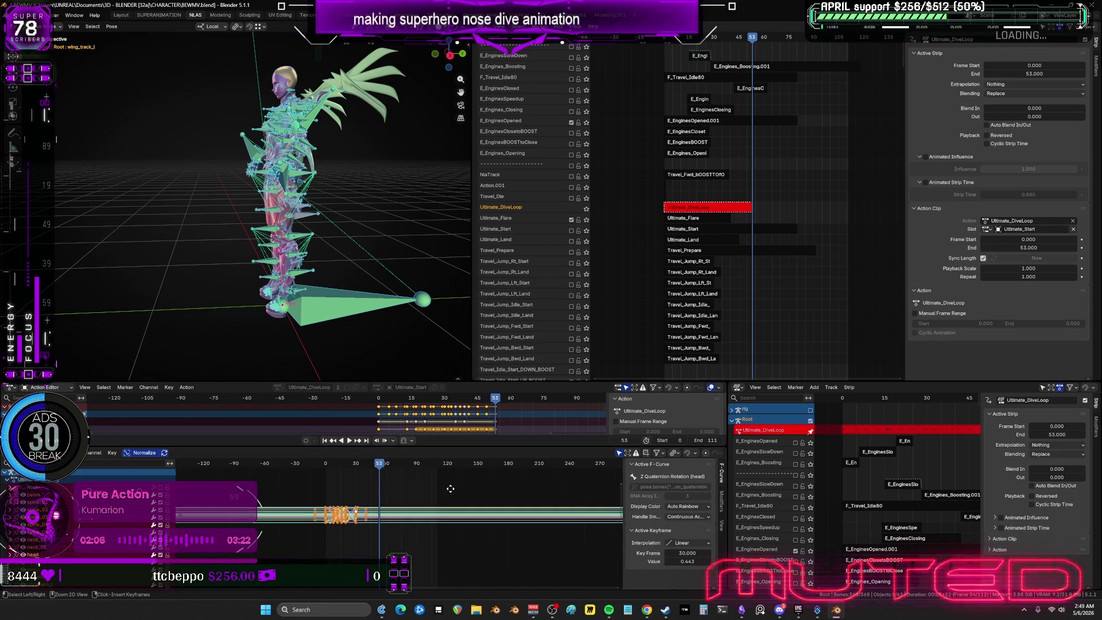
{"action": "mouse_move", "coordinate": [374, 472]}
{"action": "left_mouse_down"}
{"action": "mouse_move", "coordinate": [361, 472]}
{"action": "mouse_move", "coordinate": [388, 472]}
{"action": "mouse_move", "coordinate": [353, 482]}
{"action": "mouse_move", "coordinate": [368, 500]}
{"action": "left_mouse_up"}
{"action": "scroll", "coordinate": [749, 190], "scroll_direction": "up", "scroll_amount": 2}
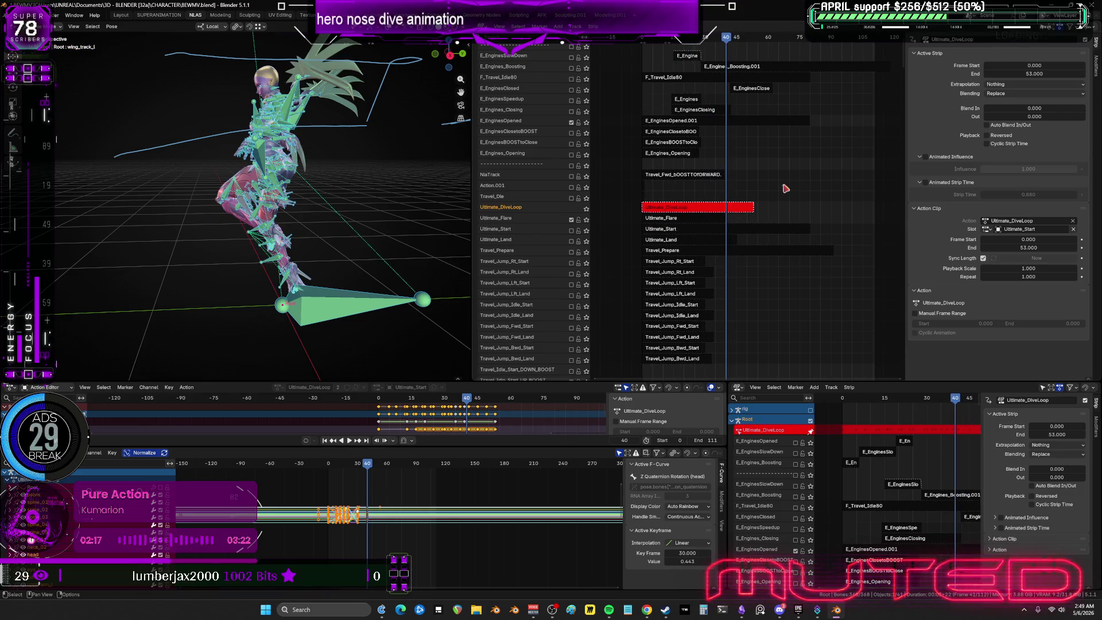
Set the strip End to 40, return to the first frame, and maximize the Graph Editor.
{"action": "left_click", "coordinate": [1042, 71]}
{"action": "type", "text": "40"}
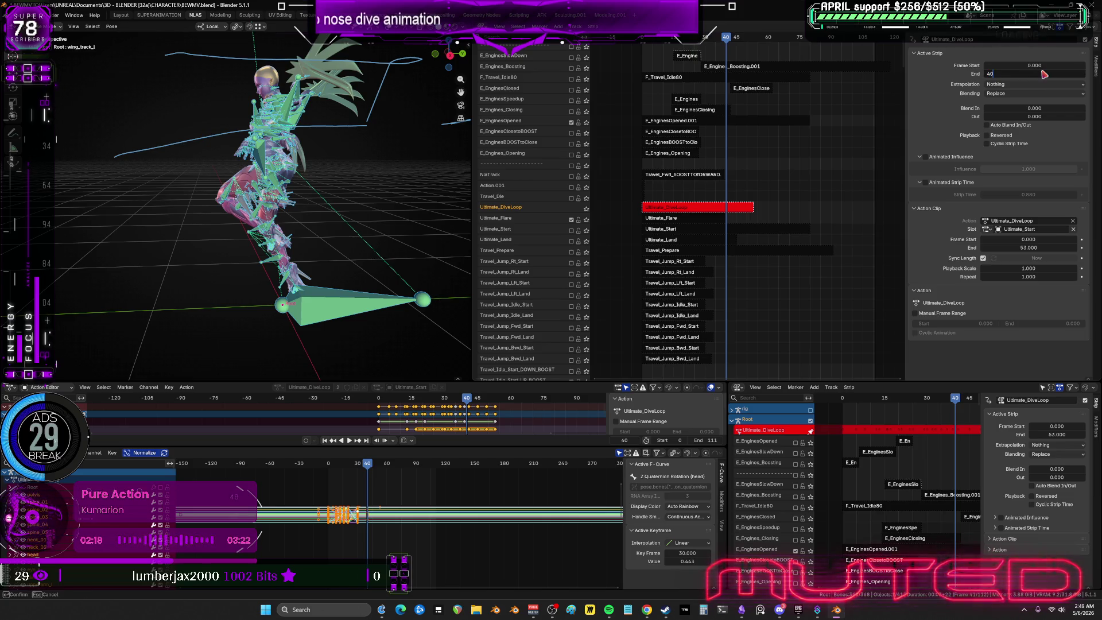
{"action": "key", "text": "Return"}
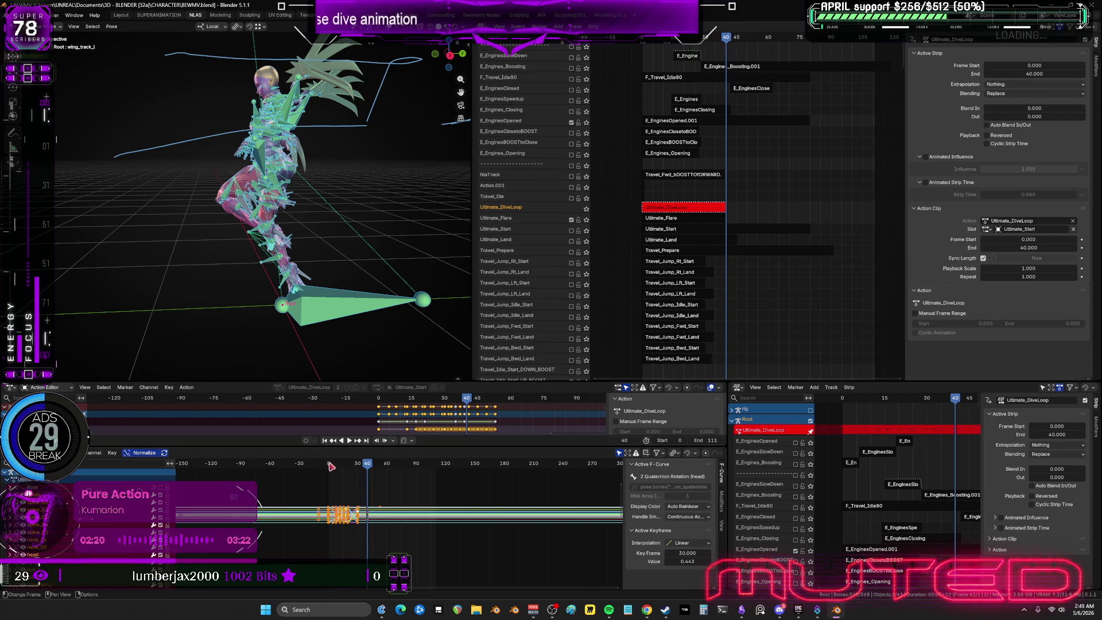
{"action": "key", "text": "shift+Left"}
{"action": "key", "text": "ctrl+space"}
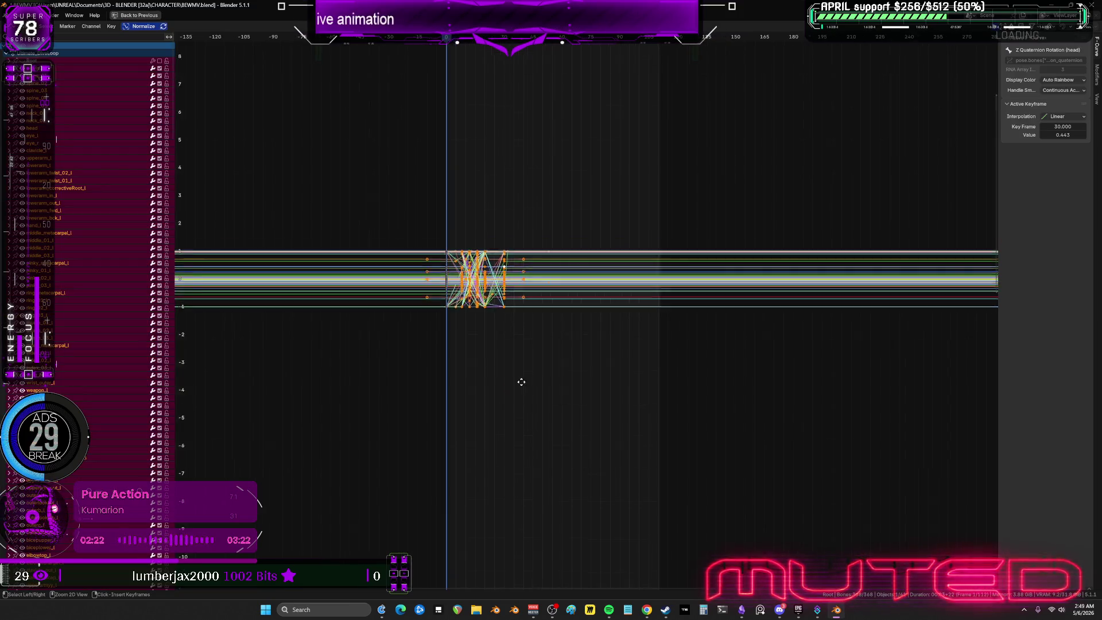
Zoom in on the dive loop curves, then restore the normal editor layout.
{"action": "mouse_move", "coordinate": [521, 381]}
{"action": "middle_mouse_down", "text": "ctrl"}
{"action": "mouse_move", "coordinate": [359, 327]}
{"action": "mouse_move", "coordinate": [794, 293]}
{"action": "mouse_move", "coordinate": [534, 288]}
{"action": "mouse_move", "coordinate": [379, 309]}
{"action": "mouse_move", "coordinate": [422, 363]}
{"action": "mouse_move", "coordinate": [551, 408]}
{"action": "mouse_move", "coordinate": [515, 356]}
{"action": "mouse_move", "coordinate": [609, 391]}
{"action": "middle_mouse_up", "text": "ctrl"}
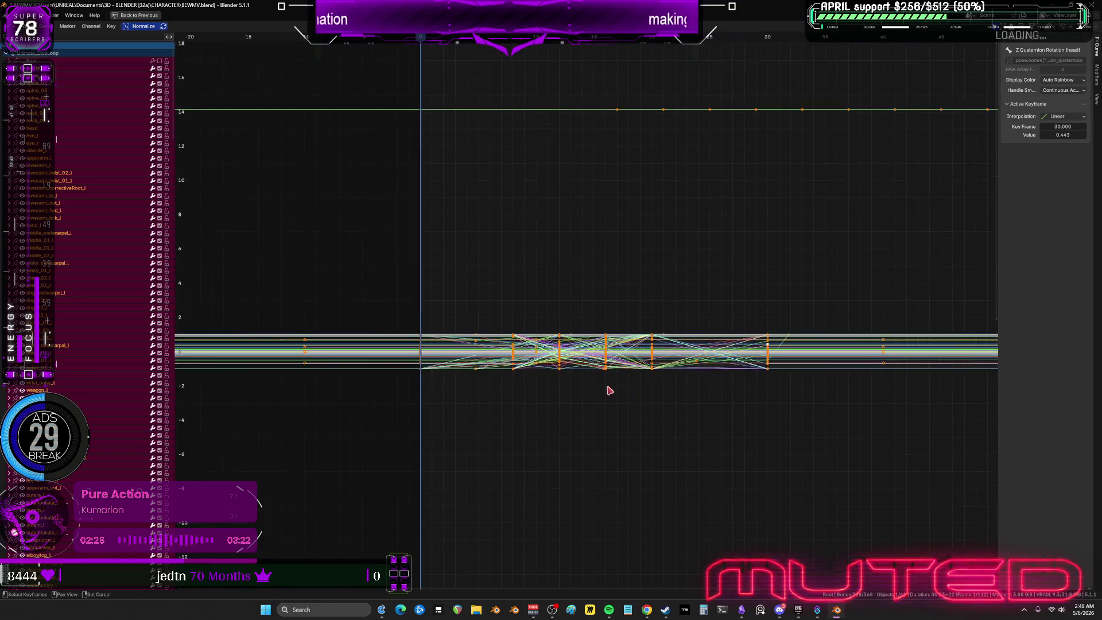
{"action": "scroll", "coordinate": [609, 390], "scroll_direction": "up", "scroll_amount": 2}
{"action": "key", "text": "ctrl+space"}
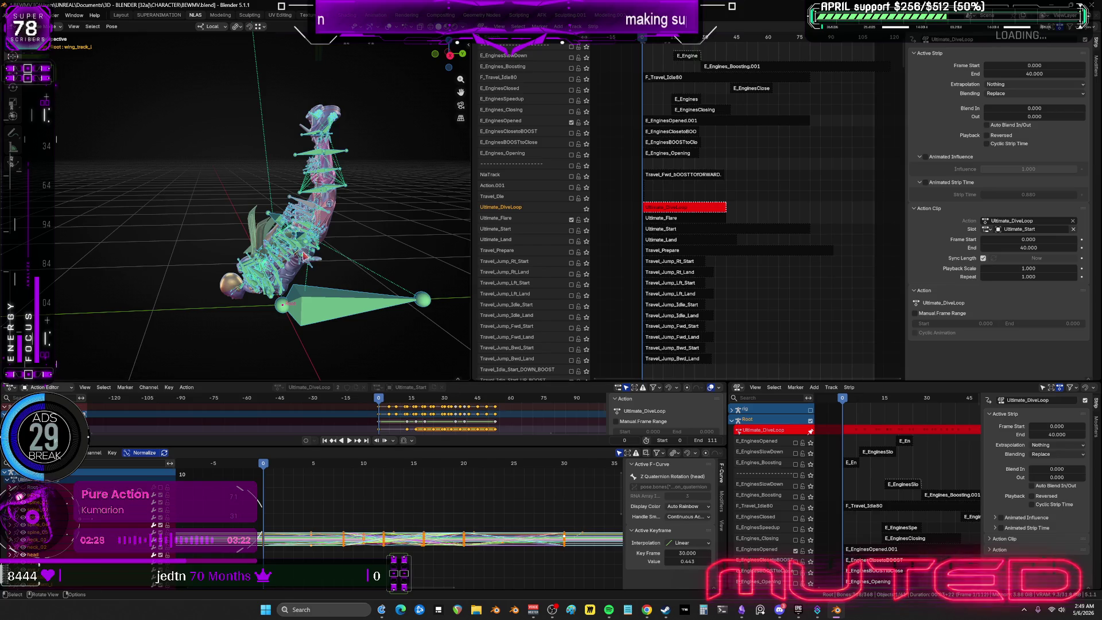
Select all rig bones to review their curves maximized, then exit tweak mode.
{"action": "left_click", "coordinate": [287, 256]}
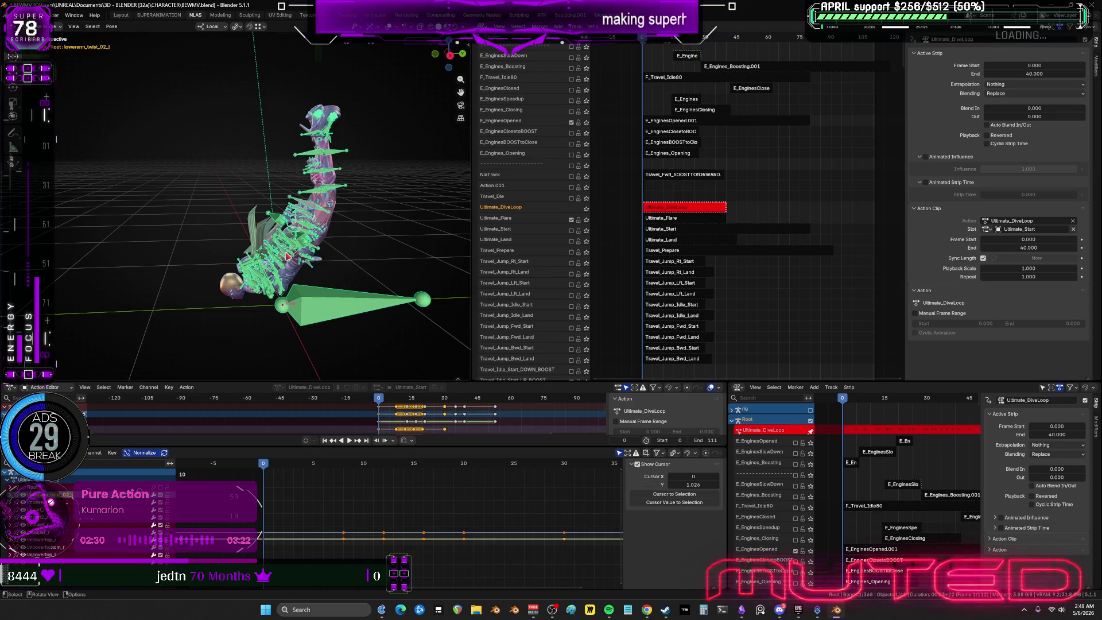
{"action": "key", "text": "a"}
{"action": "key", "text": "ctrl+space"}
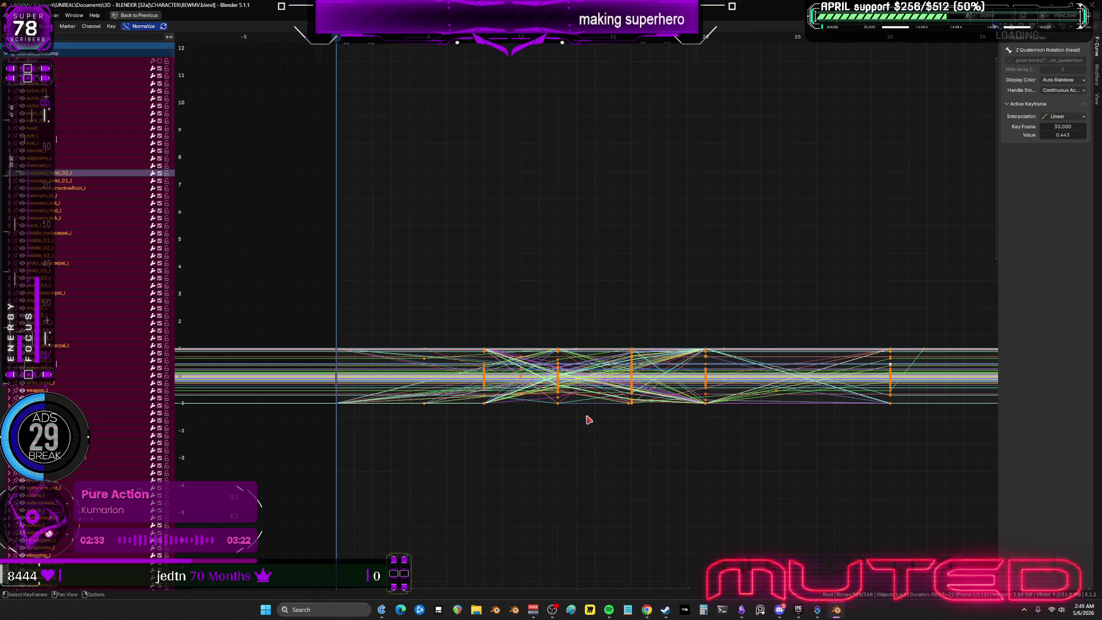
{"action": "key", "text": "ctrl+space"}
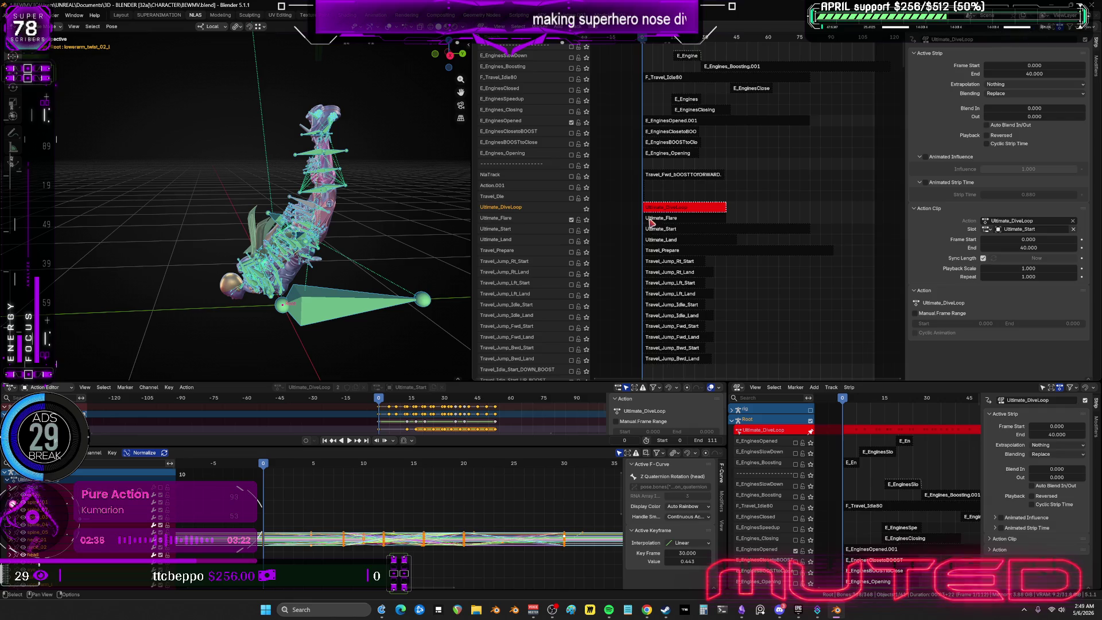
{"action": "key", "text": "Tab"}
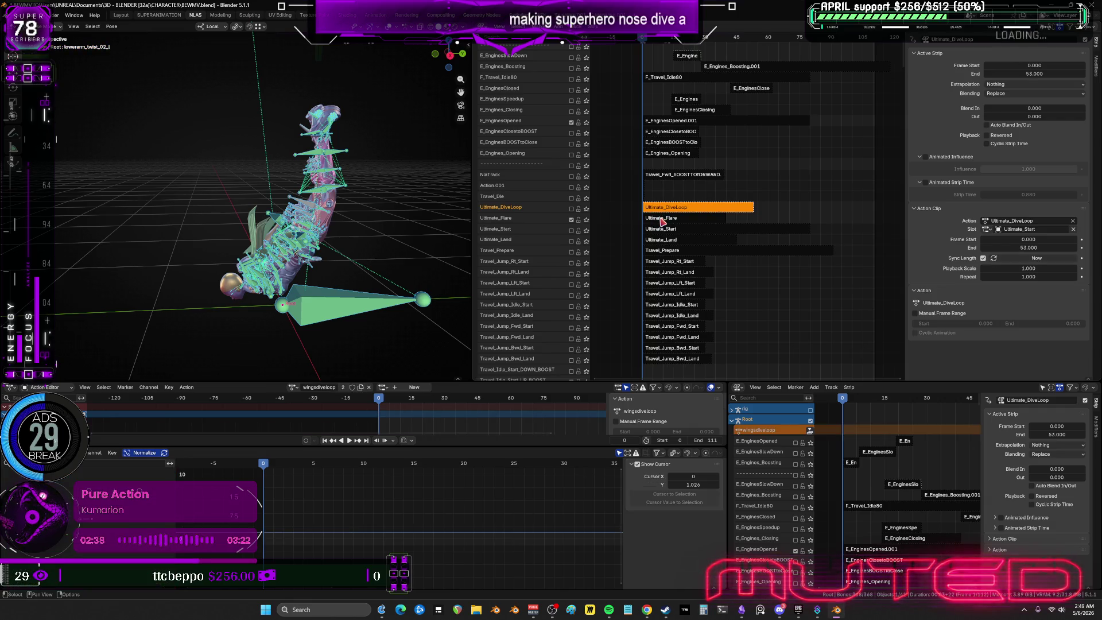
Tweak the Ultimate_Flare strip and scrub its curves to frame 40, then exit.
{"action": "left_click", "coordinate": [663, 219]}
{"action": "key", "text": "Tab"}
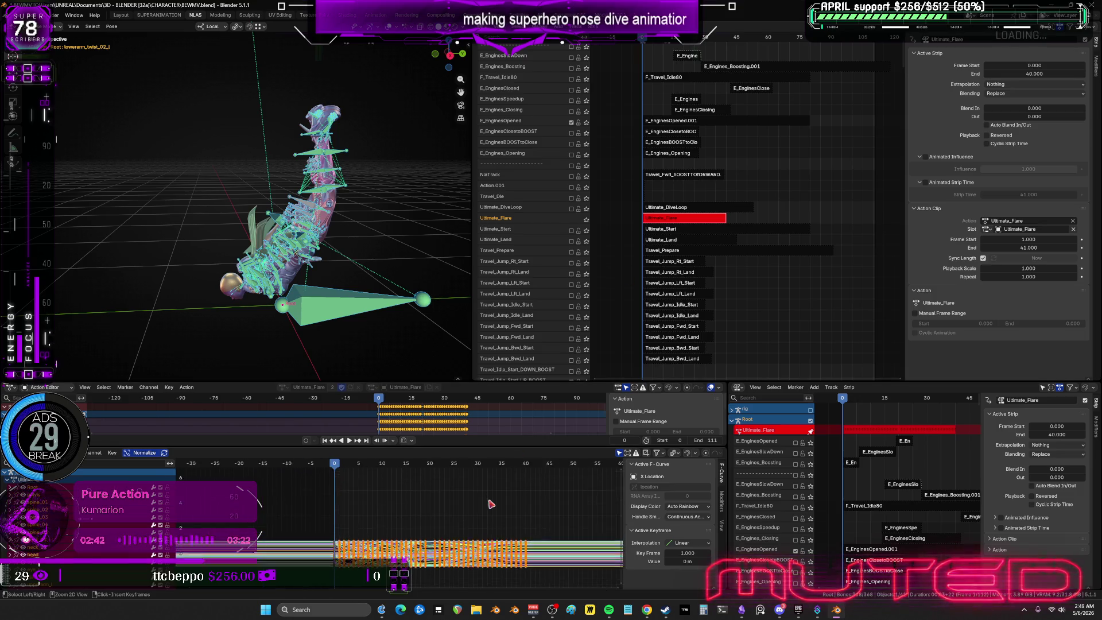
{"action": "key", "text": "ctrl+space"}
{"action": "left_click_drag", "start_coordinate": [685, 39], "coordinate": [721, 41]}
{"action": "key", "text": "ctrl+space"}
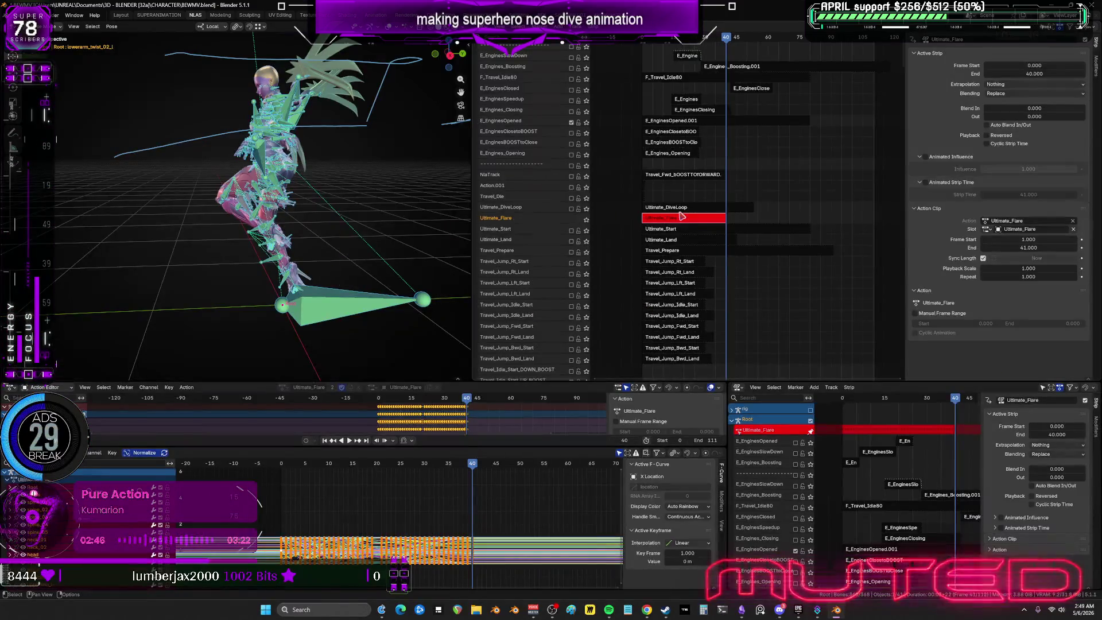
{"action": "key", "text": "Tab"}
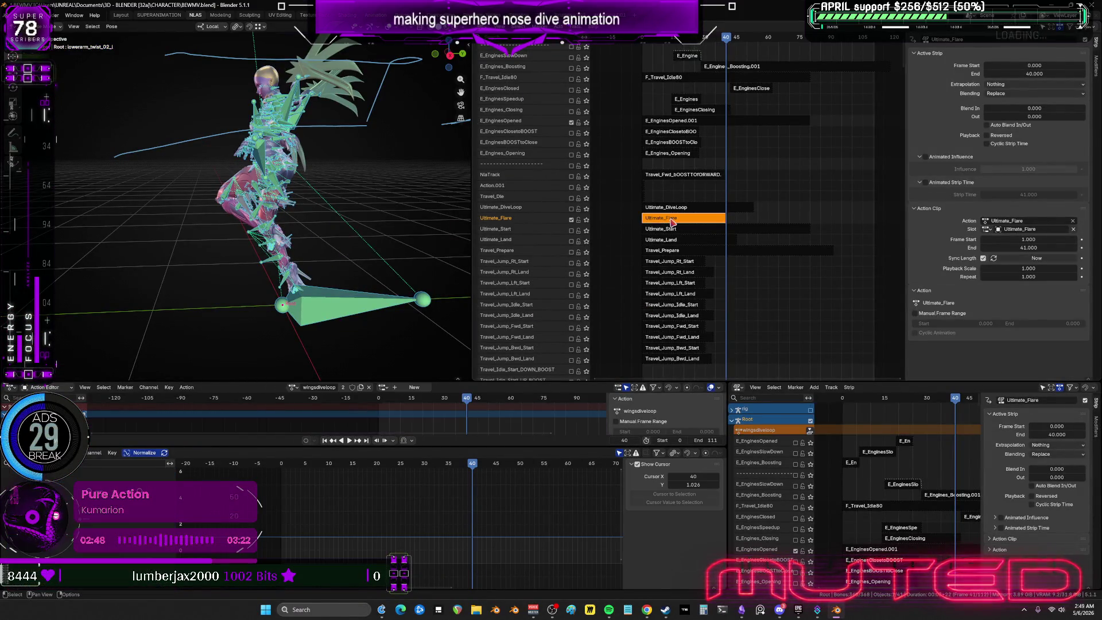
Re-enter the Ultimate_Flare action at the first frame and bring up the Pose menu.
{"action": "key", "text": "Tab"}
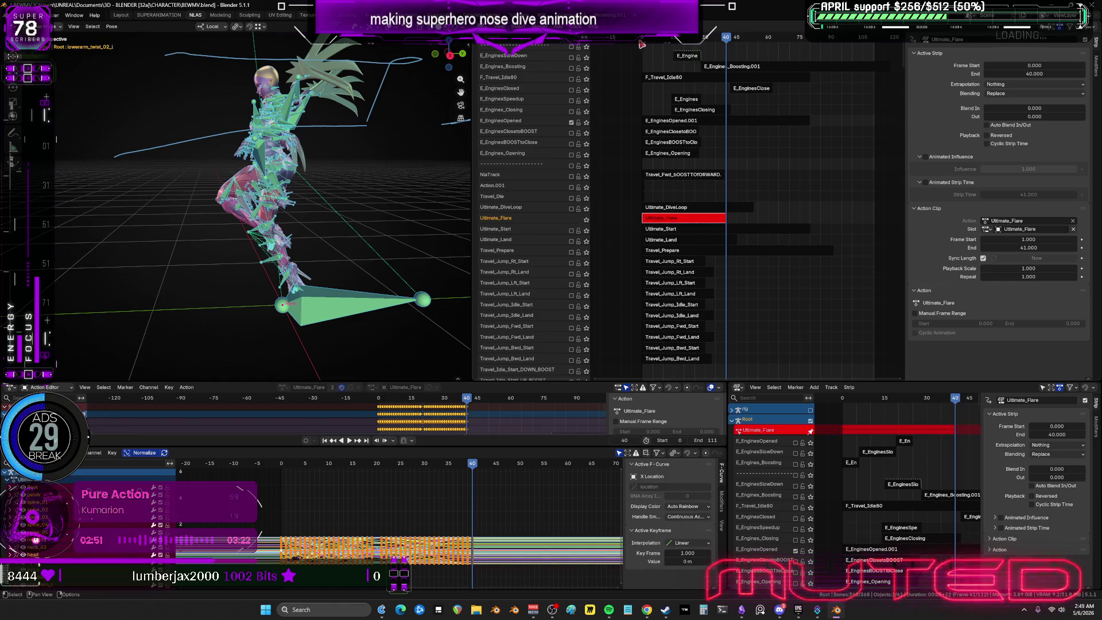
{"action": "key", "text": "shift+Left"}
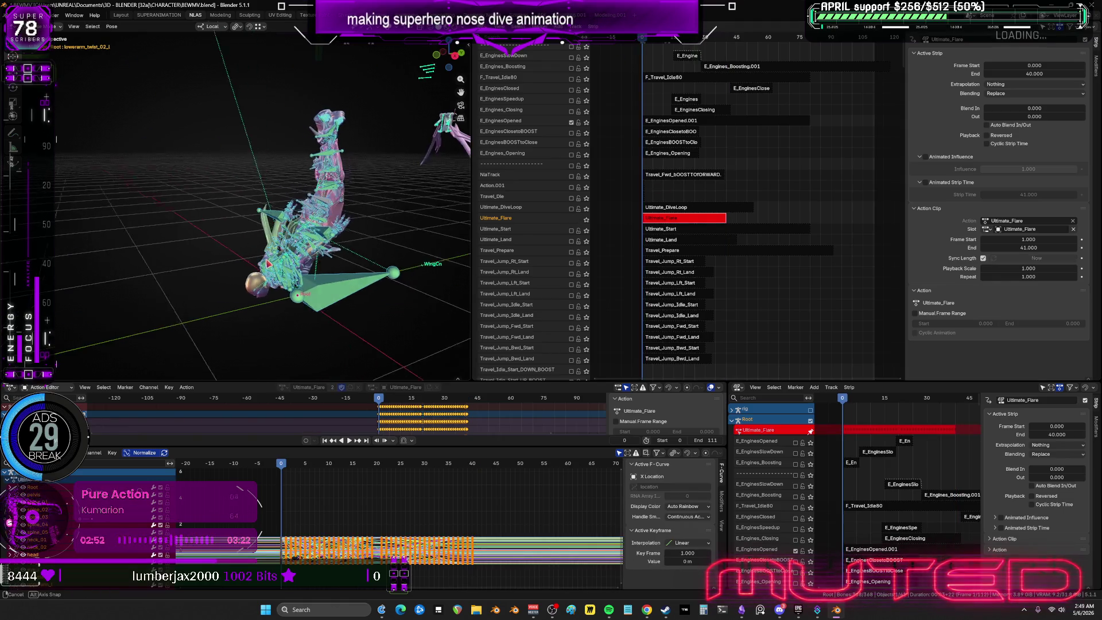
{"action": "left_click", "coordinate": [112, 27]}
Run Pose > Animation > Bake Action with End Frame 40, overwriting the current action.
{"action": "mouse_move", "coordinate": [144, 72]}
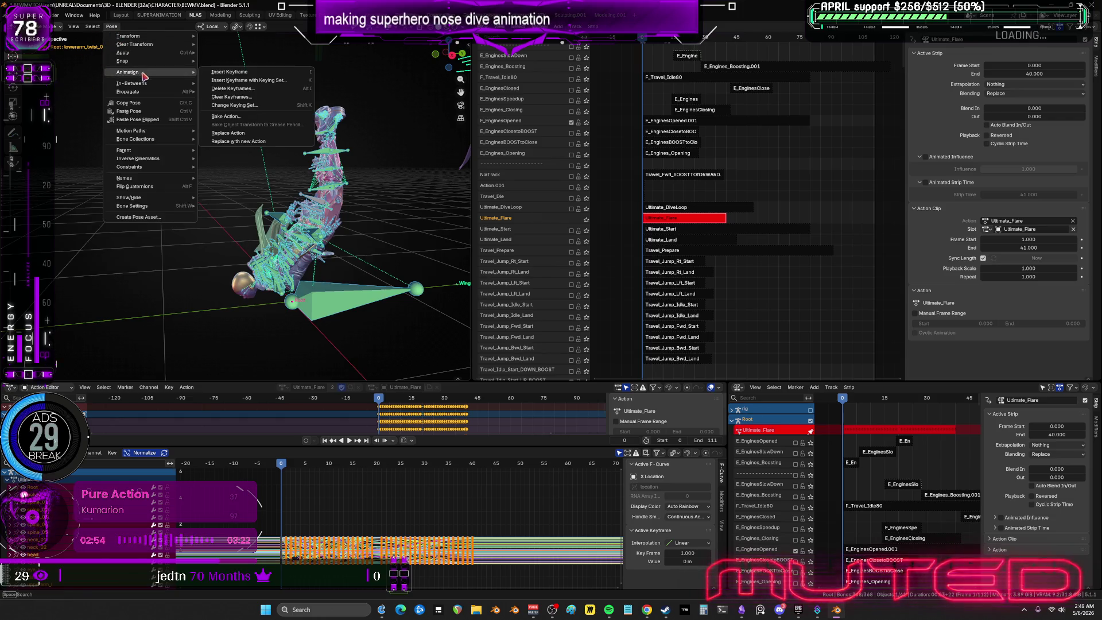
{"action": "left_click", "coordinate": [229, 115]}
{"action": "left_click", "coordinate": [294, 126]}
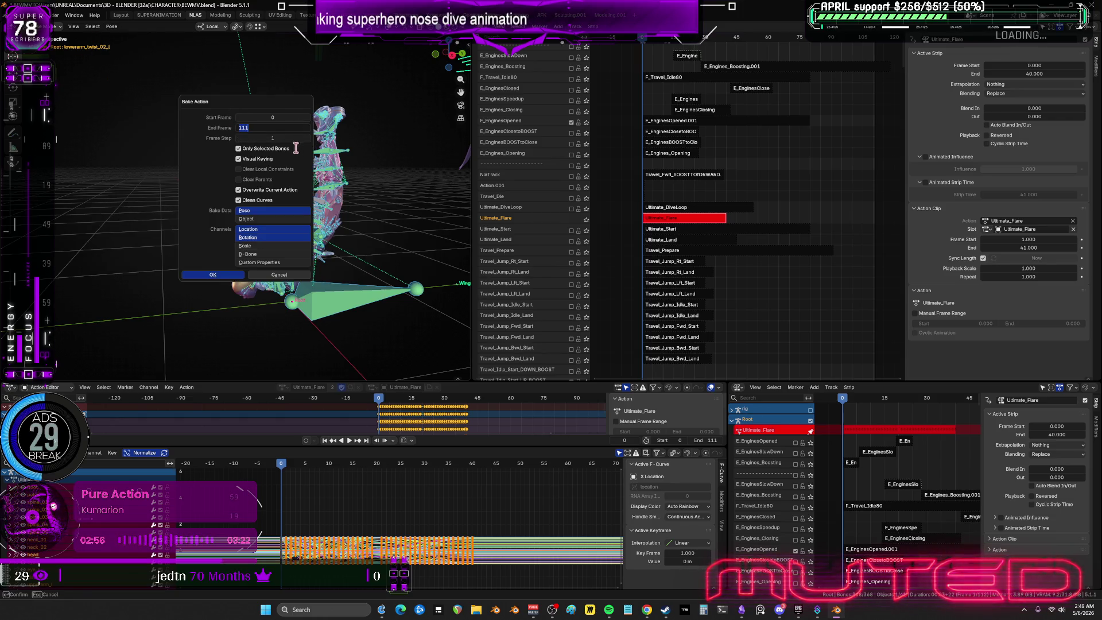
{"action": "type", "text": "40"}
{"action": "key", "text": "Return"}
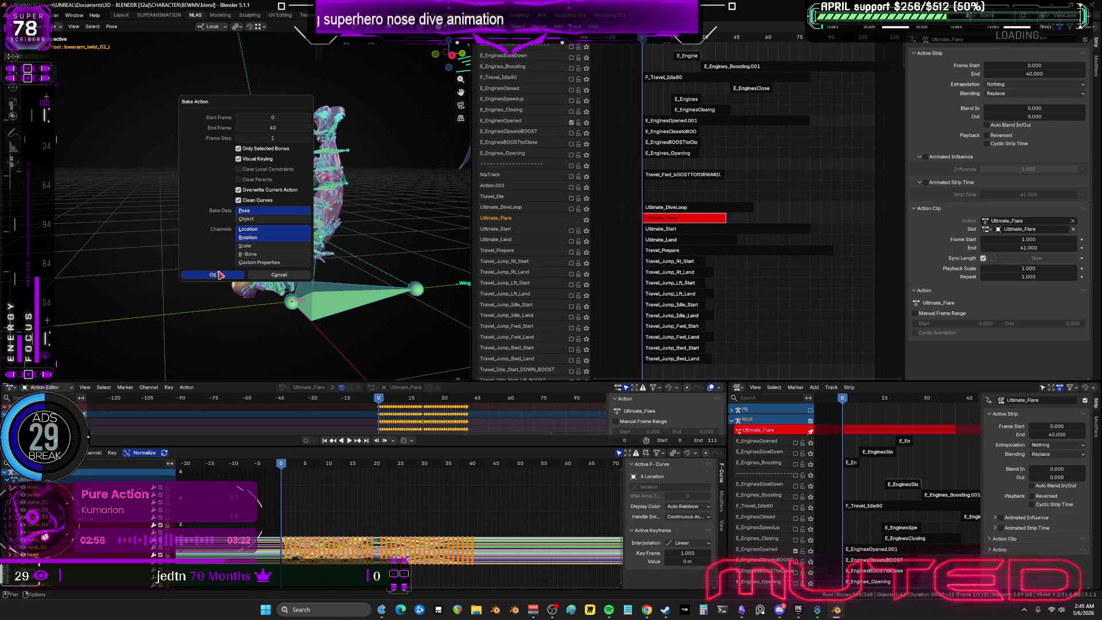
{"action": "left_click", "coordinate": [221, 274]}
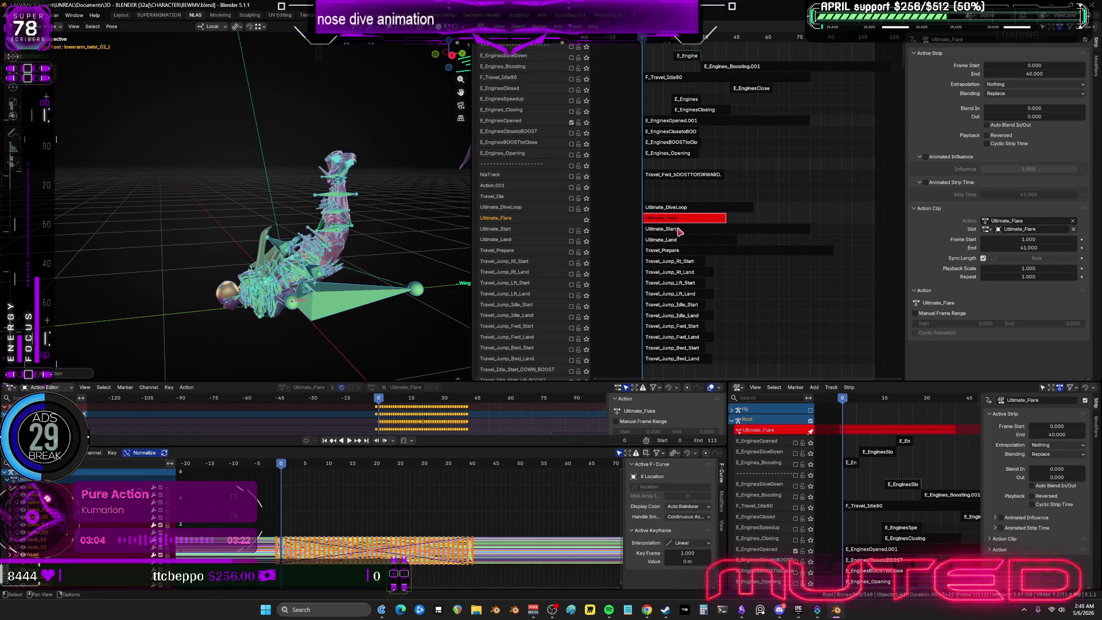
Nudge the strip and shift all Ultimate_Flare keyframes one frame later.
{"action": "left_click_drag", "start_coordinate": [674, 222], "coordinate": [672, 222]}
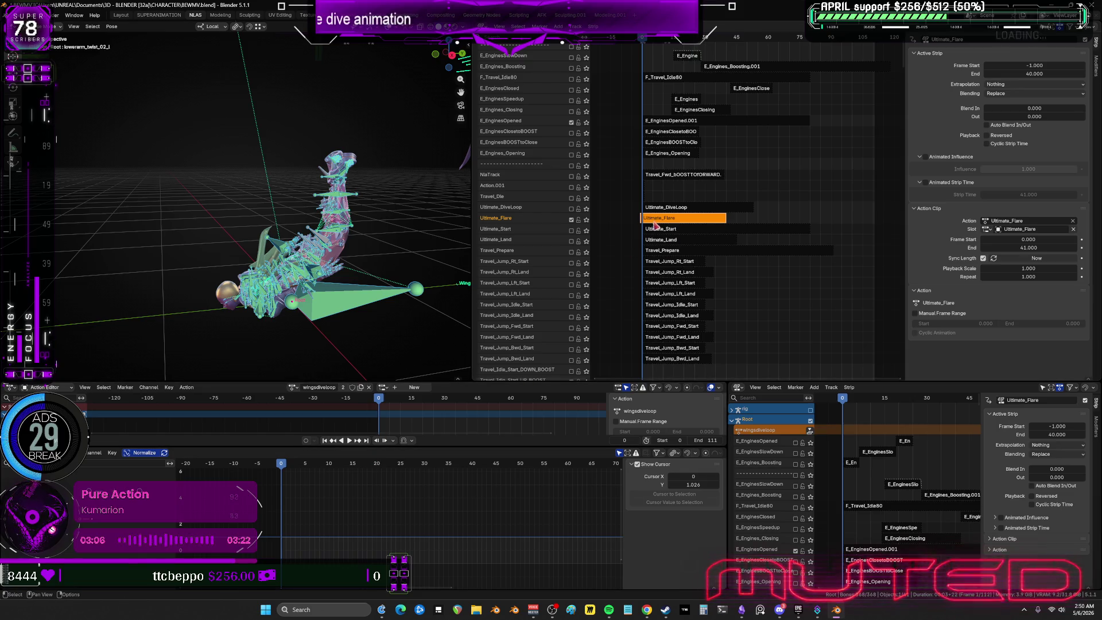
{"action": "key", "text": "g"}
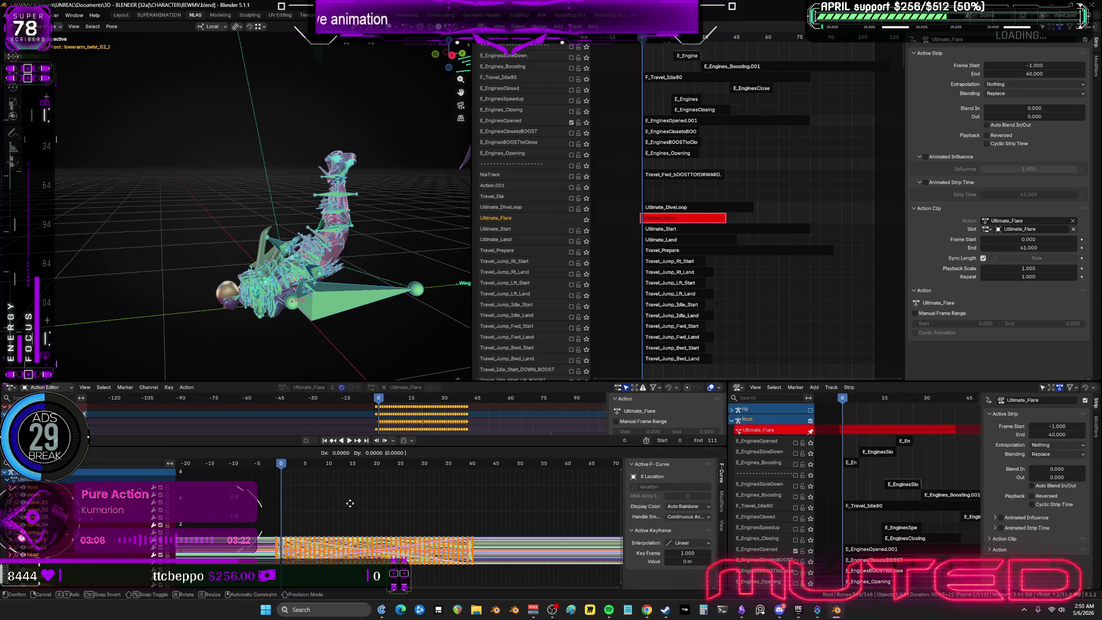
{"action": "key", "text": "x"}
{"action": "left_click", "coordinate": [350, 503]}
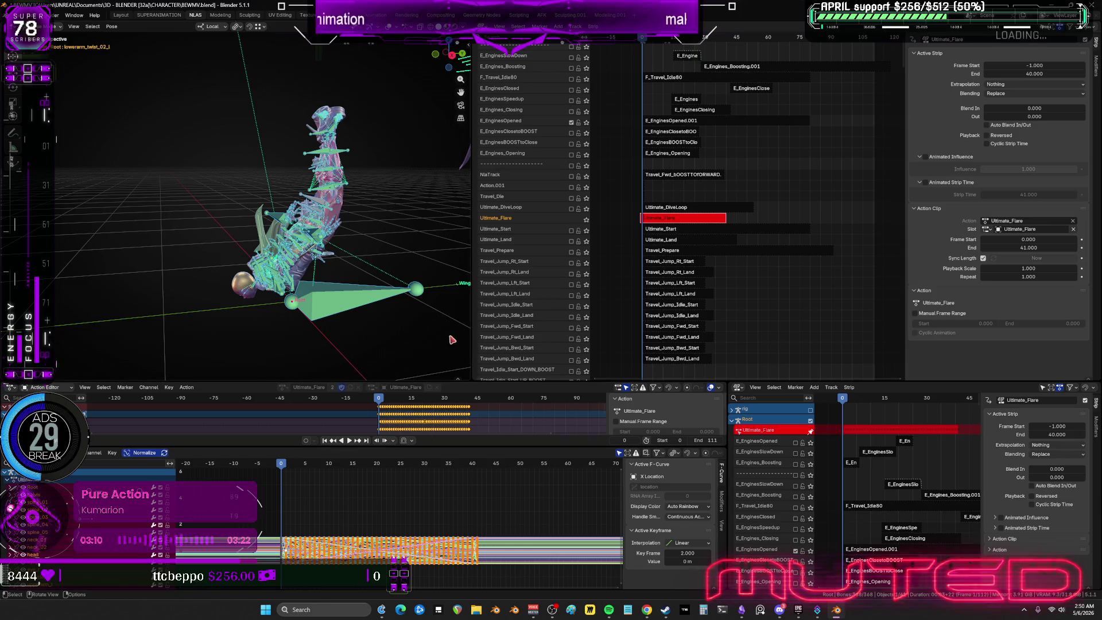
Set the Ultimate_Flare strip End to 40 and resume editing its action at frame 41.
{"action": "key", "text": "Tab"}
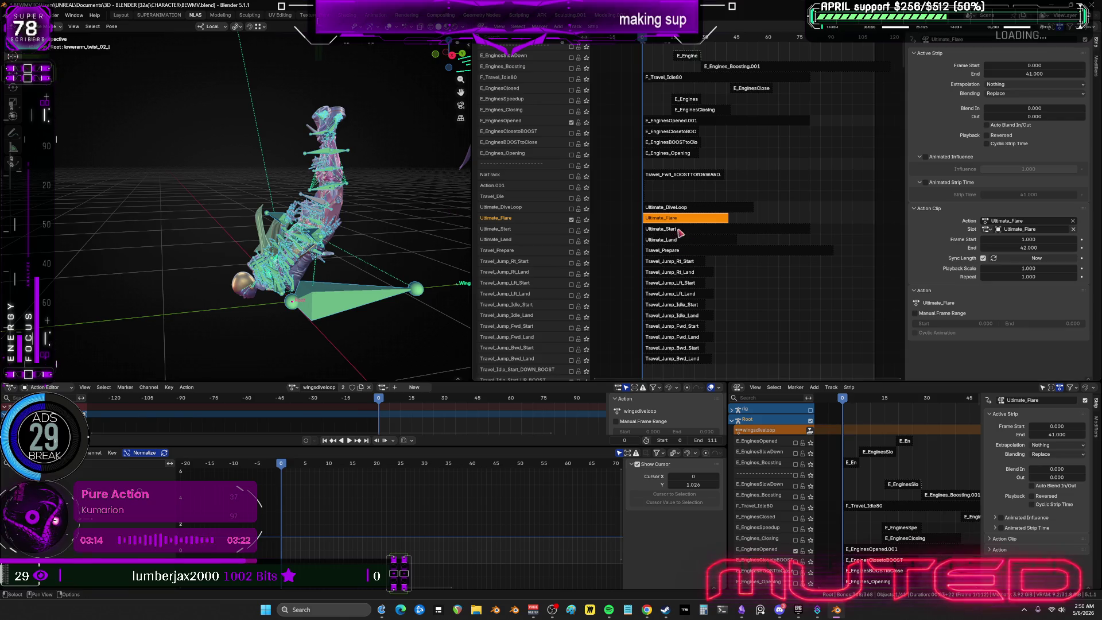
{"action": "left_click", "coordinate": [1041, 74]}
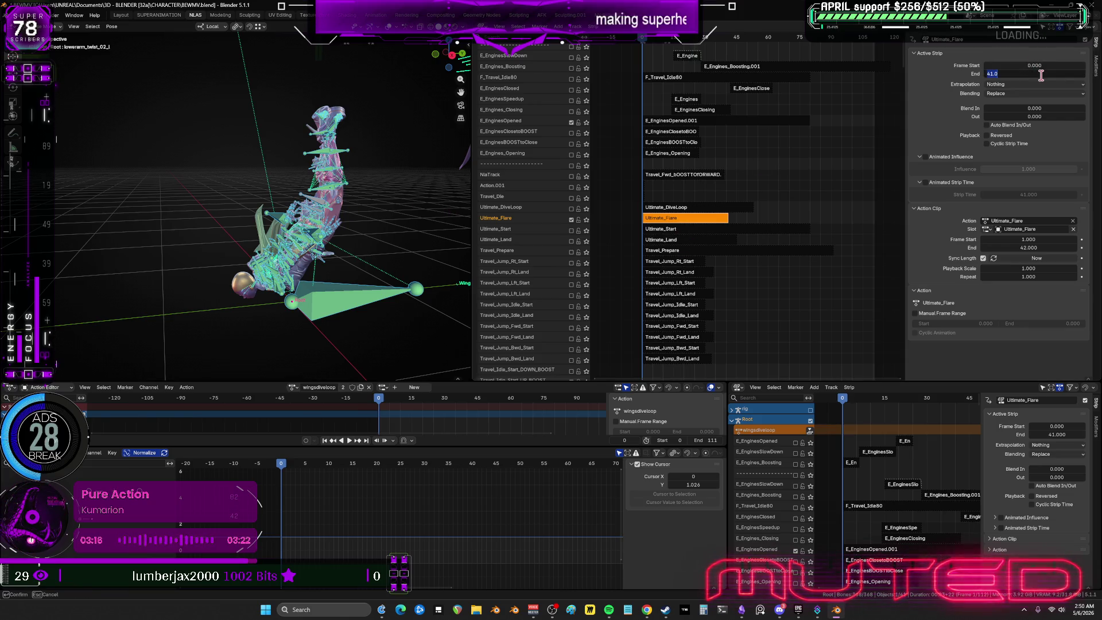
{"action": "type", "text": "40"}
{"action": "key", "text": "Return"}
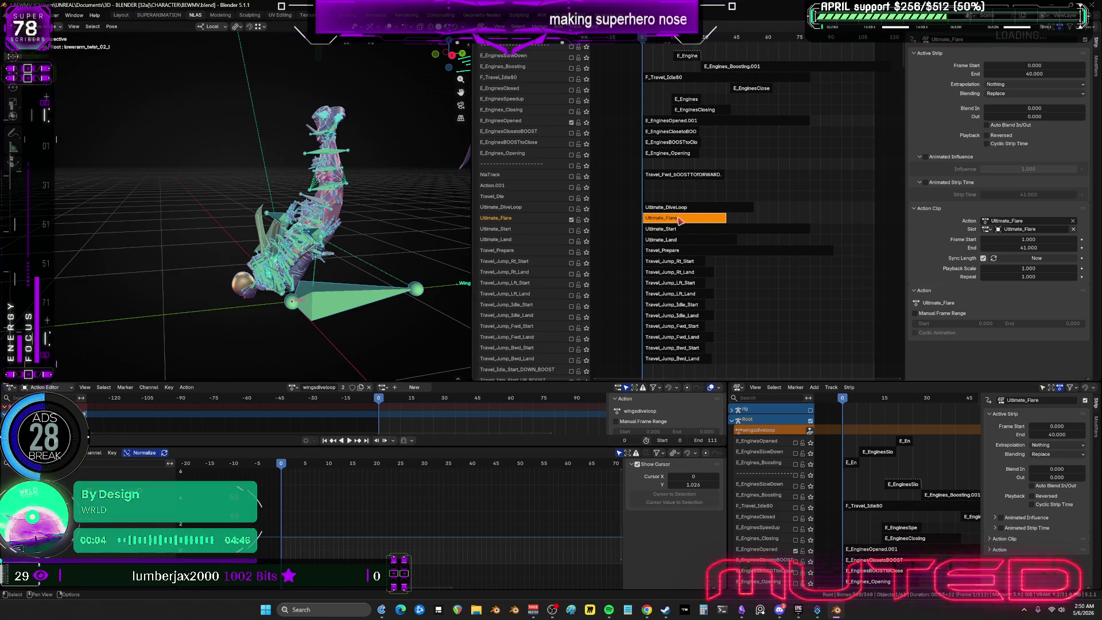
{"action": "key", "text": "Tab"}
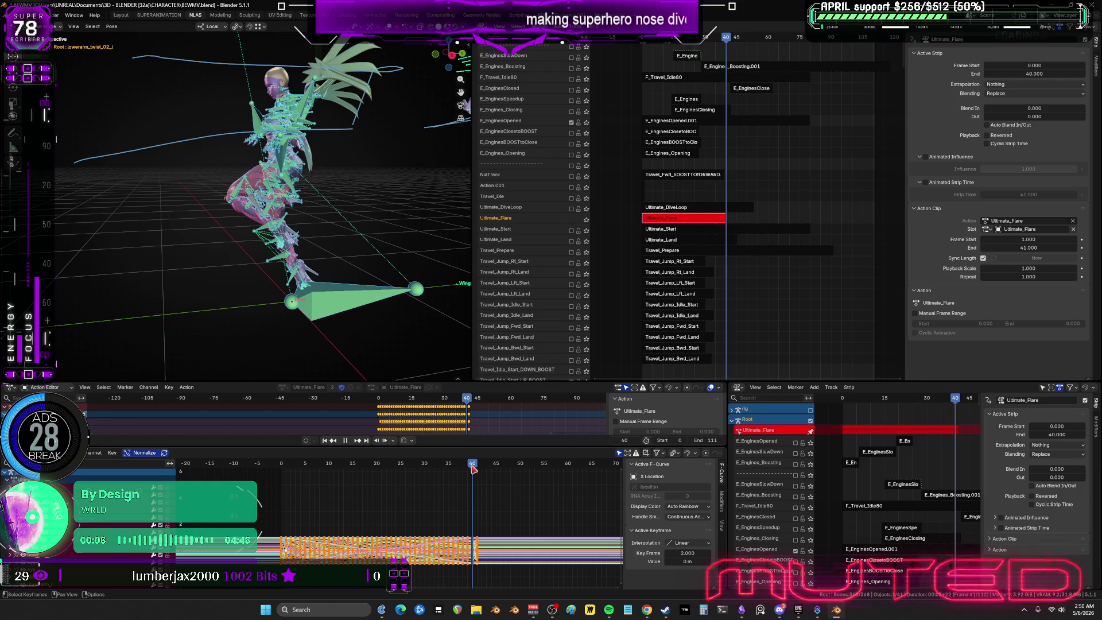
{"action": "left_click", "coordinate": [477, 464]}
Select every baked Ultimate_Flare key, apply Key > Density > Clean, and restore the layout.
{"action": "key", "text": "ctrl+space"}
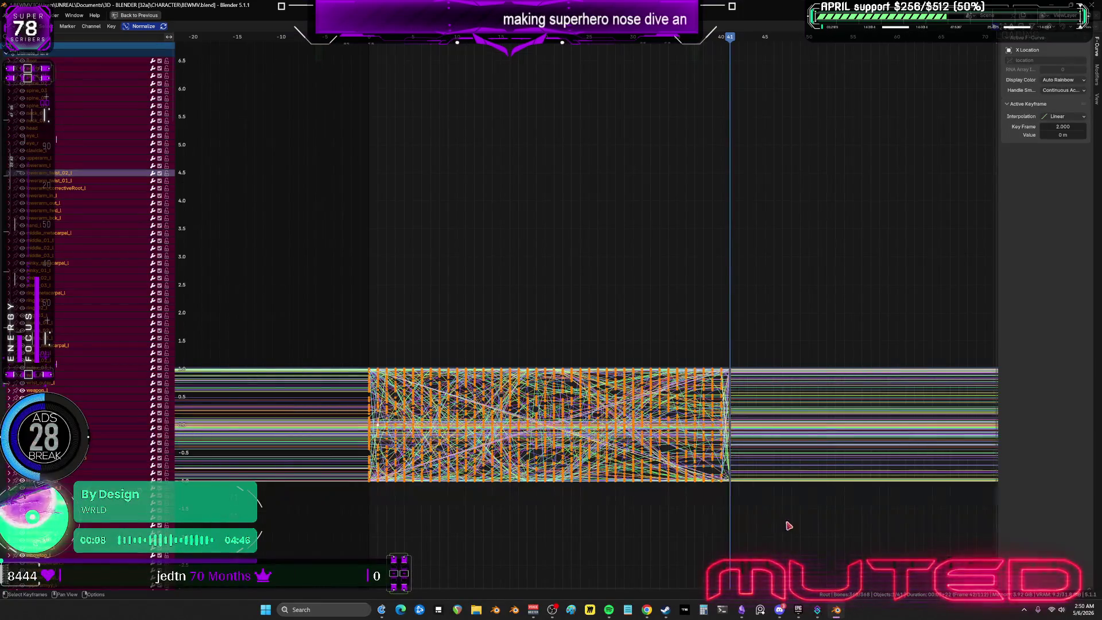
{"action": "mouse_move", "coordinate": [786, 488]}
{"action": "left_mouse_down"}
{"action": "mouse_move", "coordinate": [728, 300]}
{"action": "mouse_move", "coordinate": [736, 294]}
{"action": "left_mouse_up"}
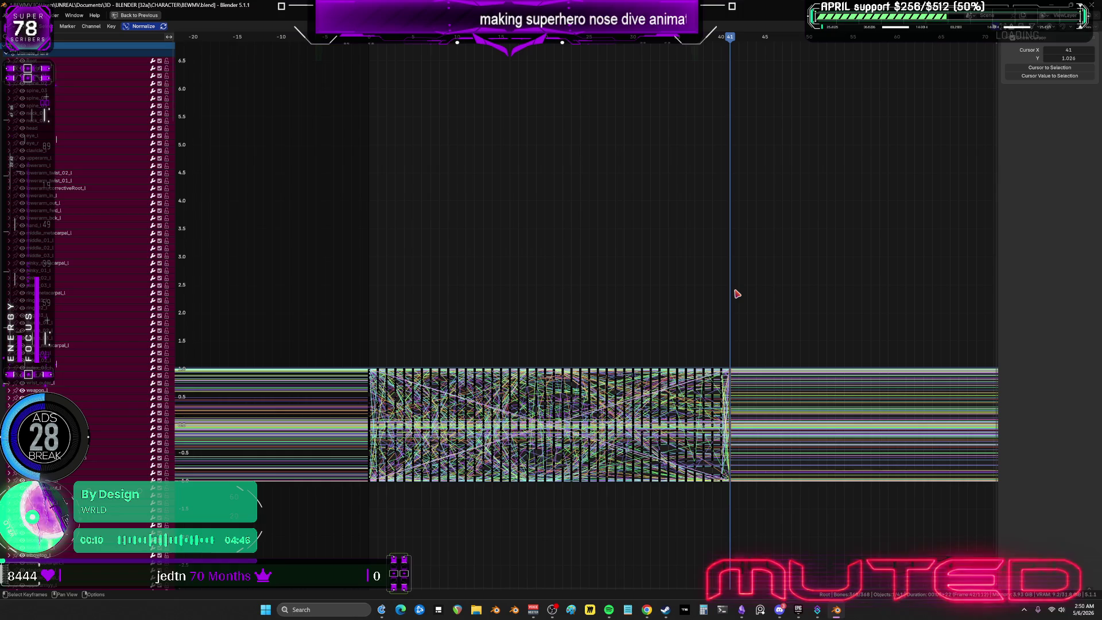
{"action": "key", "text": "a"}
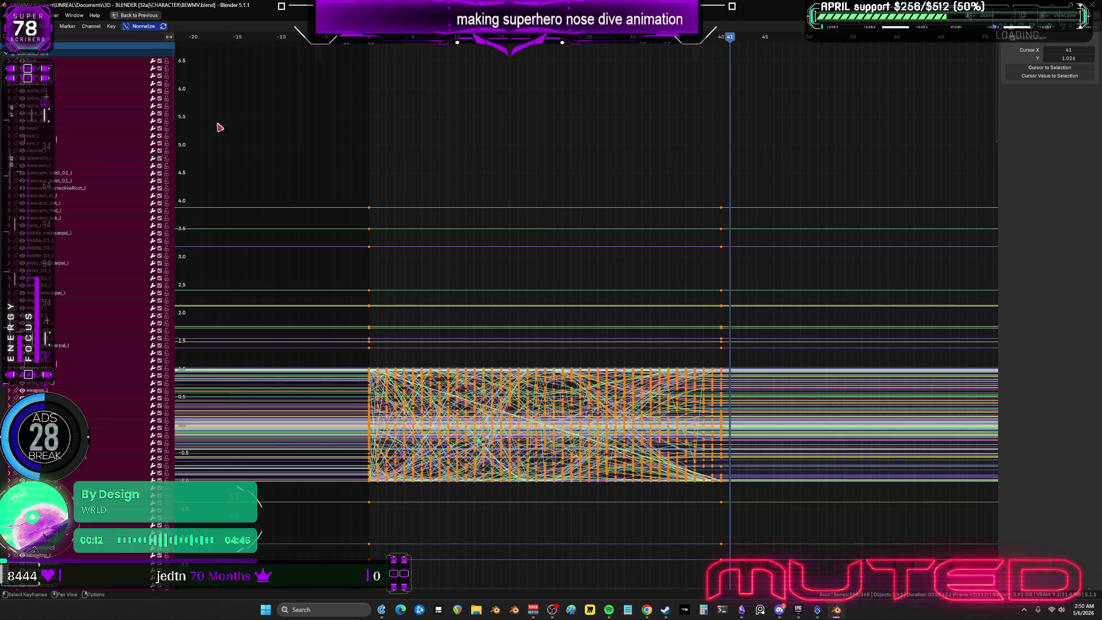
{"action": "left_click", "coordinate": [111, 26]}
{"action": "mouse_move", "coordinate": [147, 155]}
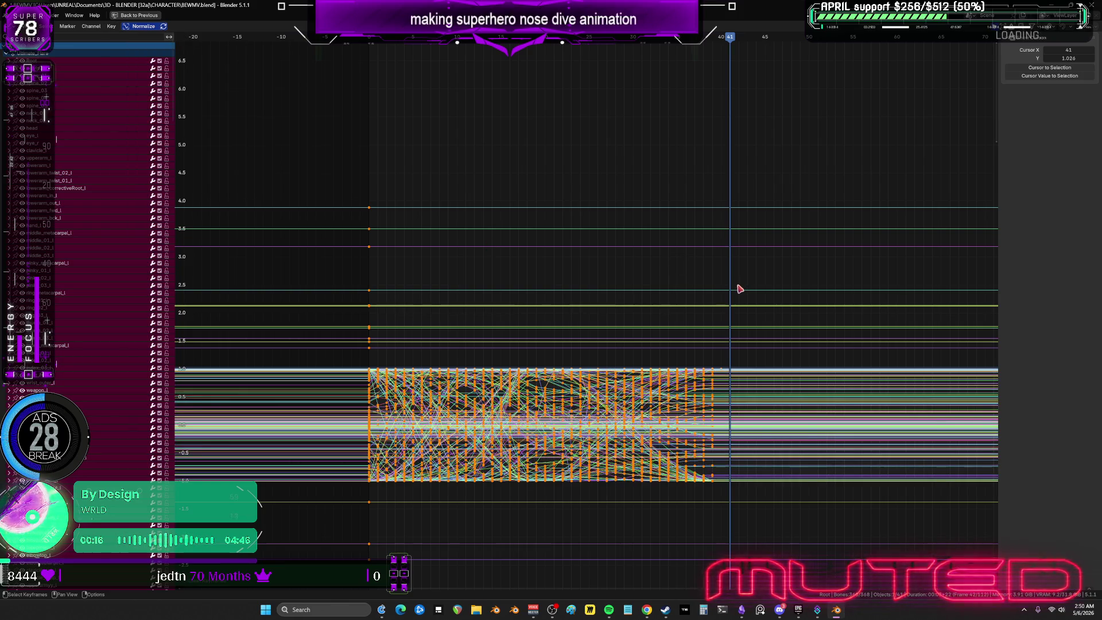
{"action": "key", "text": "ctrl+space"}
{"action": "middle_click_drag", "start_coordinate": [323, 301], "coordinate": [325, 372], "text": "shift"}
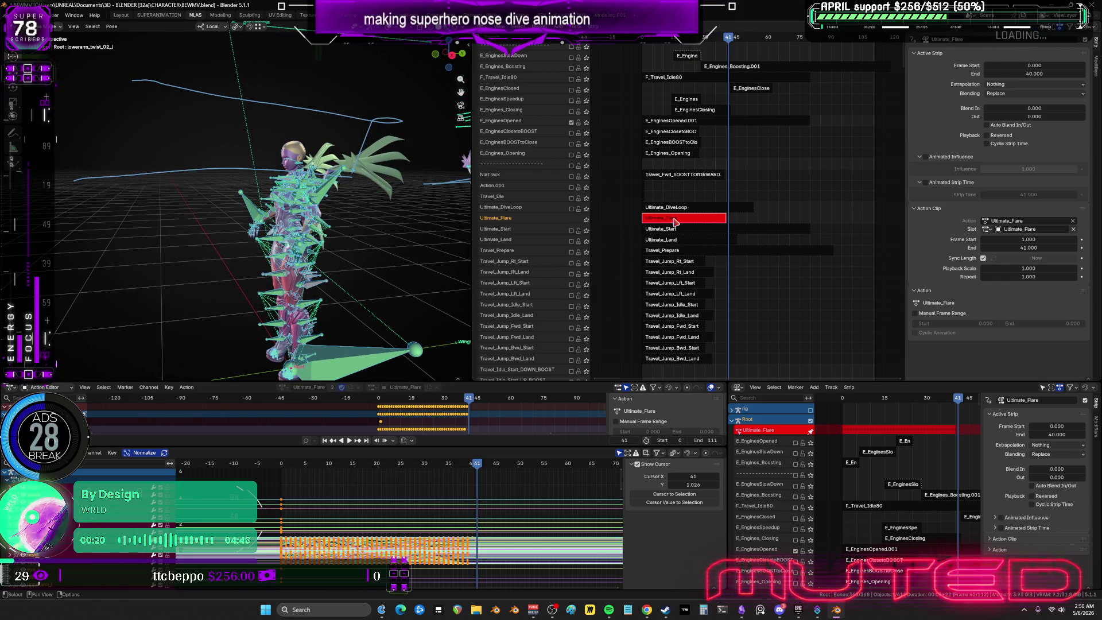
Leave tweak mode and toggle the Ultimate_Flare and Ultimate_DiveLoop track checkboxes.
{"action": "key", "text": "Tab"}
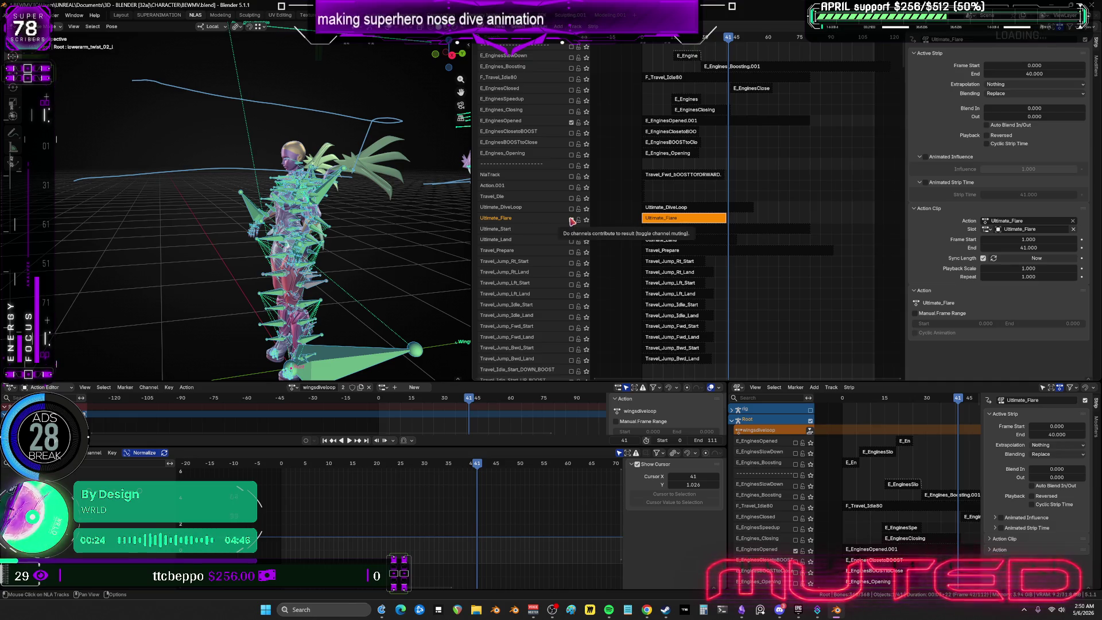
{"action": "left_click", "coordinate": [571, 220]}
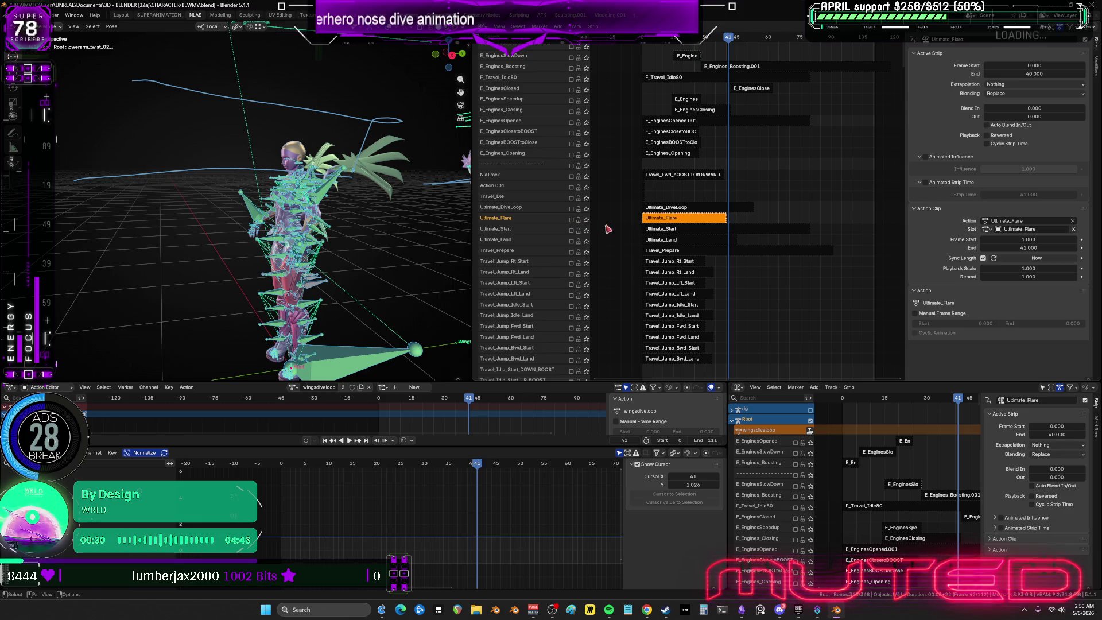
{"action": "left_click", "coordinate": [571, 208]}
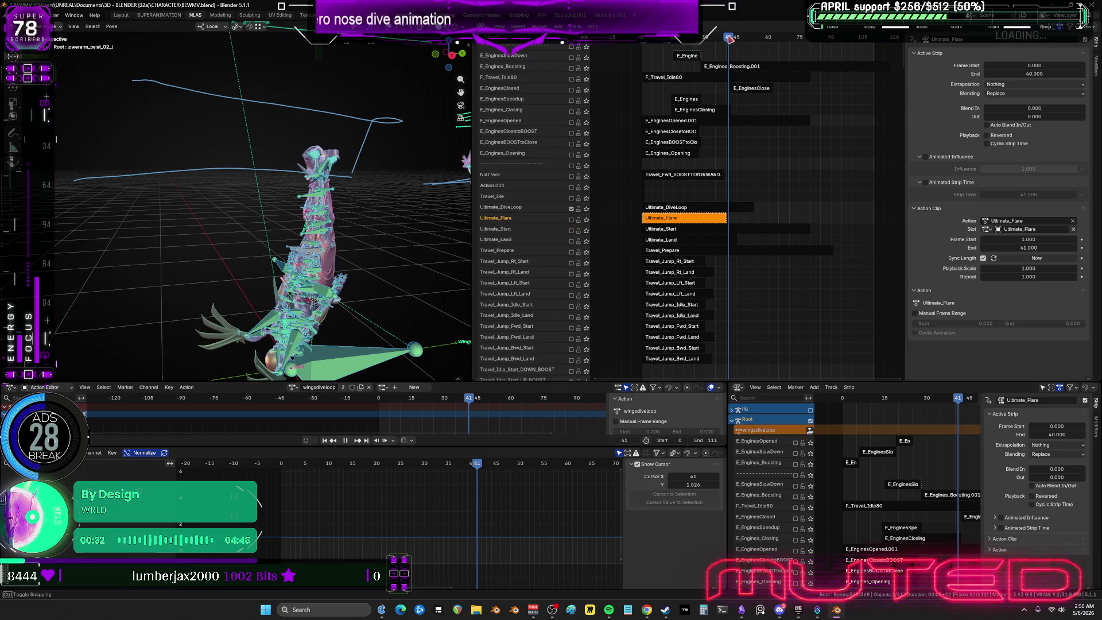
Play the combined animation from frame 0, then select the Ultimate_DiveLoop strip.
{"action": "key", "text": "shift+Left"}
{"action": "key", "text": "space"}
{"action": "key", "text": "shift+Left"}
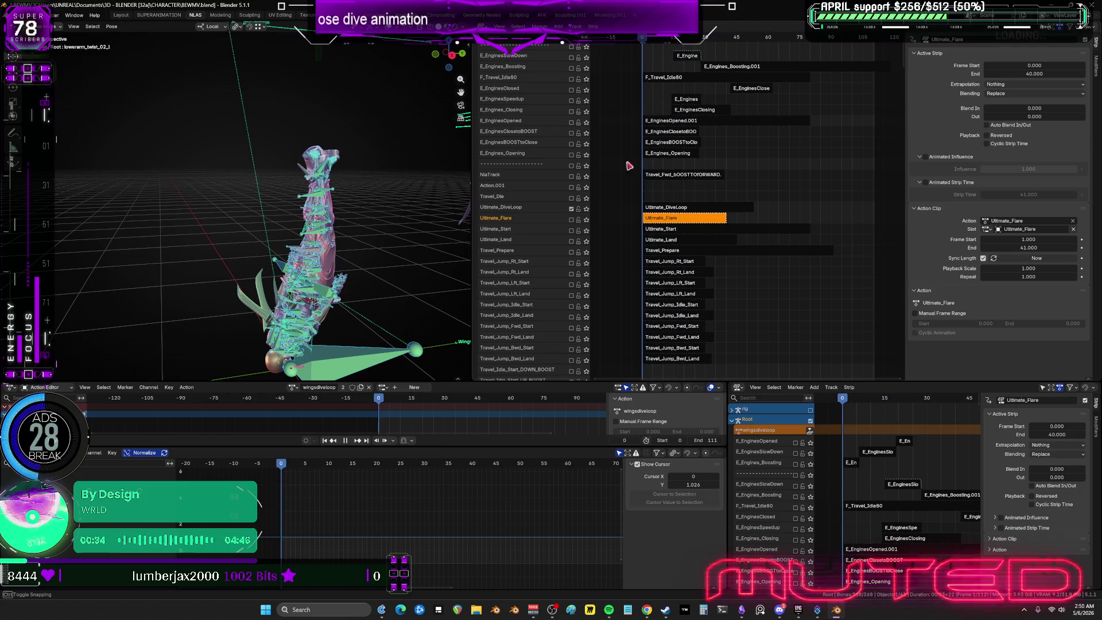
{"action": "left_click", "coordinate": [662, 209]}
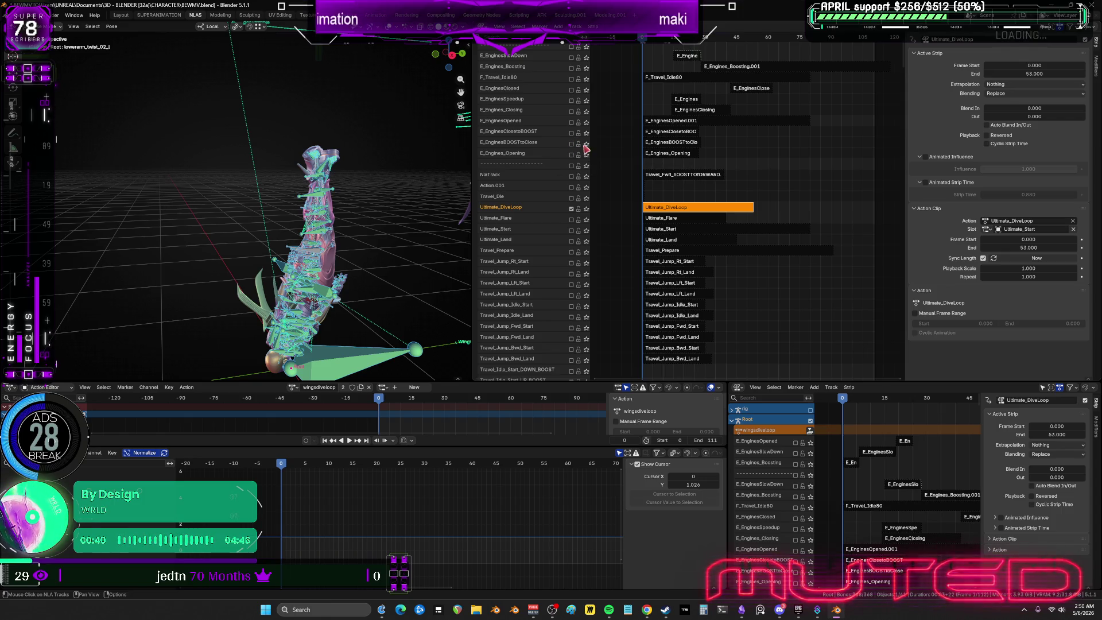
Enable the E_EnginesOpened track, play the animation, and frame the Ultimate_DiveLoop strip.
{"action": "left_click", "coordinate": [571, 122]}
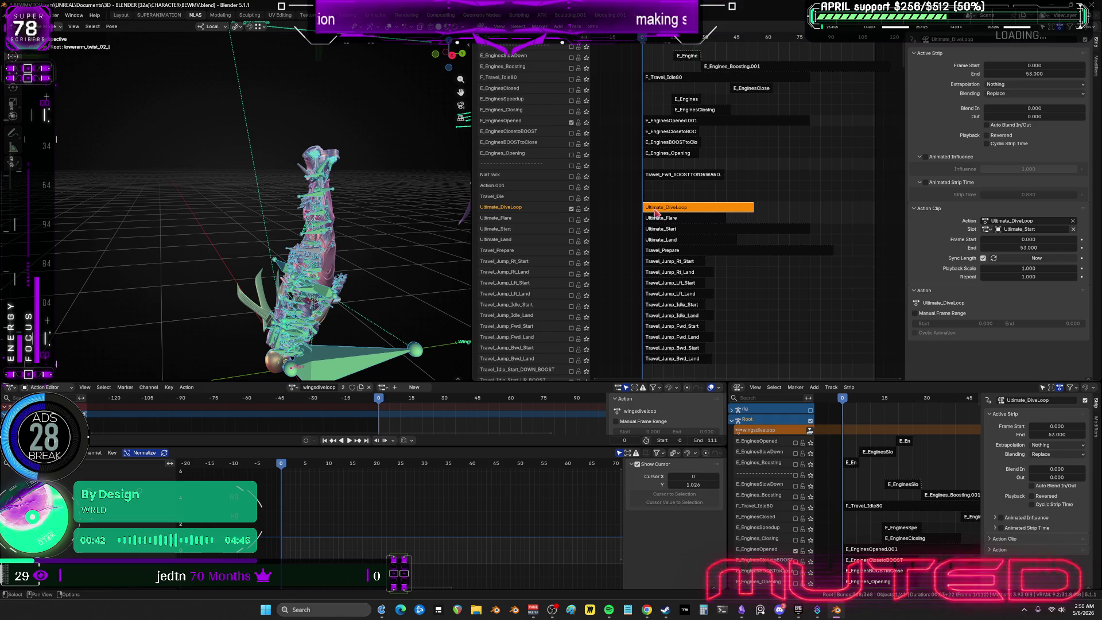
{"action": "mouse_move", "coordinate": [701, 281]}
{"action": "middle_mouse_down"}
{"action": "mouse_move", "coordinate": [672, 130]}
{"action": "mouse_move", "coordinate": [660, 240]}
{"action": "mouse_move", "coordinate": [627, 283]}
{"action": "mouse_move", "coordinate": [684, 208]}
{"action": "mouse_move", "coordinate": [727, 283]}
{"action": "mouse_move", "coordinate": [704, 281]}
{"action": "mouse_move", "coordinate": [672, 218]}
{"action": "mouse_move", "coordinate": [663, 327]}
{"action": "mouse_move", "coordinate": [689, 310]}
{"action": "mouse_move", "coordinate": [737, 313]}
{"action": "mouse_move", "coordinate": [741, 267]}
{"action": "mouse_move", "coordinate": [766, 241]}
{"action": "mouse_move", "coordinate": [775, 189]}
{"action": "mouse_move", "coordinate": [785, 271]}
{"action": "mouse_move", "coordinate": [741, 277]}
{"action": "middle_mouse_up"}
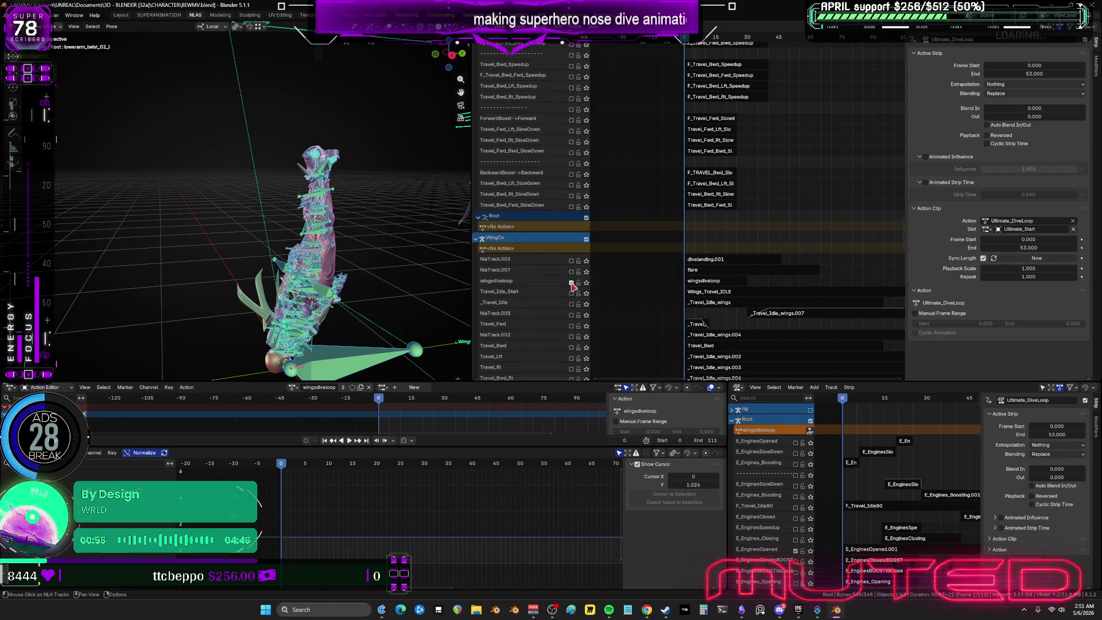
{"action": "mouse_move", "coordinate": [635, 123]}
{"action": "middle_mouse_down"}
{"action": "mouse_move", "coordinate": [686, 360]}
{"action": "mouse_move", "coordinate": [674, 253]}
{"action": "middle_mouse_up"}
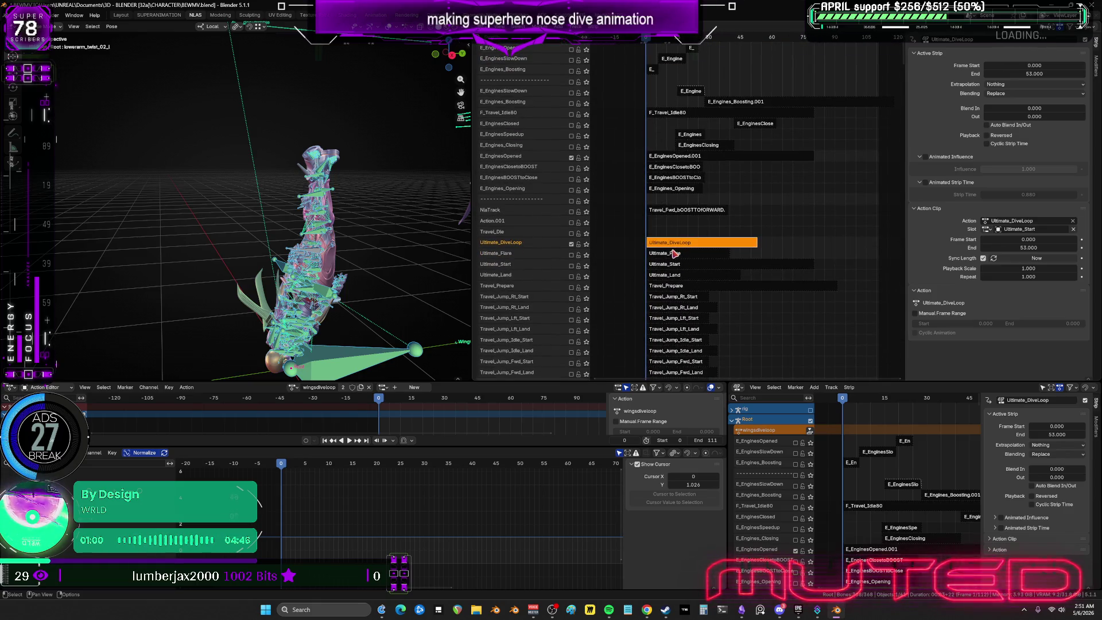
{"action": "key", "text": "space"}
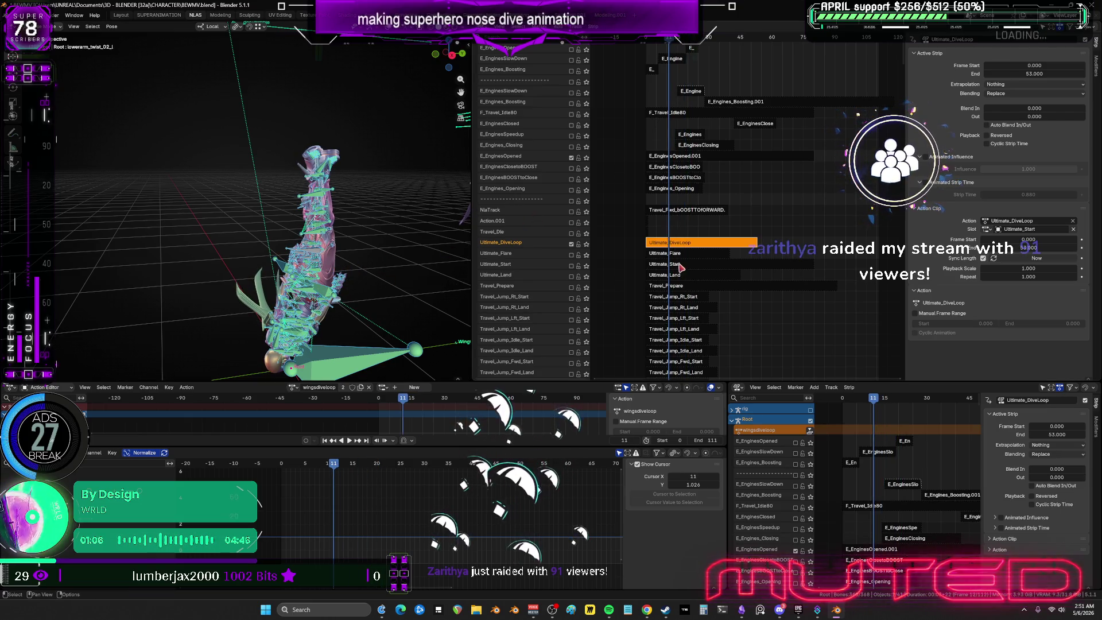
{"action": "key", "text": "KP_Decimal"}
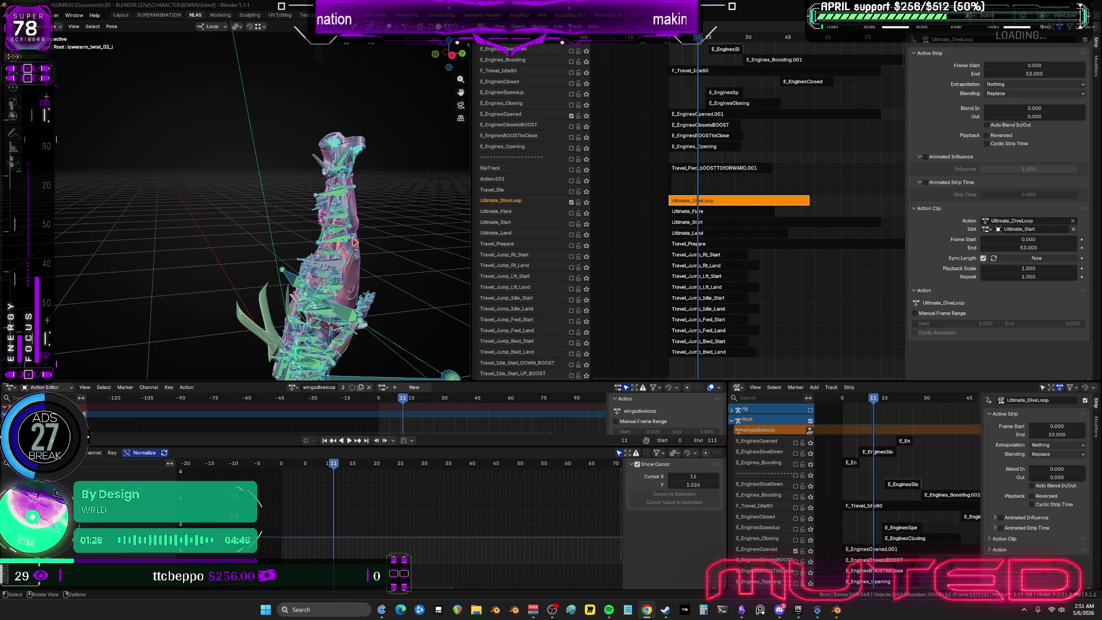
Orbit to inspect the character's base, then launch the Unreal project from the Epic Games Launcher.
{"action": "mouse_move", "coordinate": [344, 241]}
{"action": "middle_mouse_down"}
{"action": "mouse_move", "coordinate": [358, 217]}
{"action": "mouse_move", "coordinate": [351, 230]}
{"action": "middle_mouse_up"}
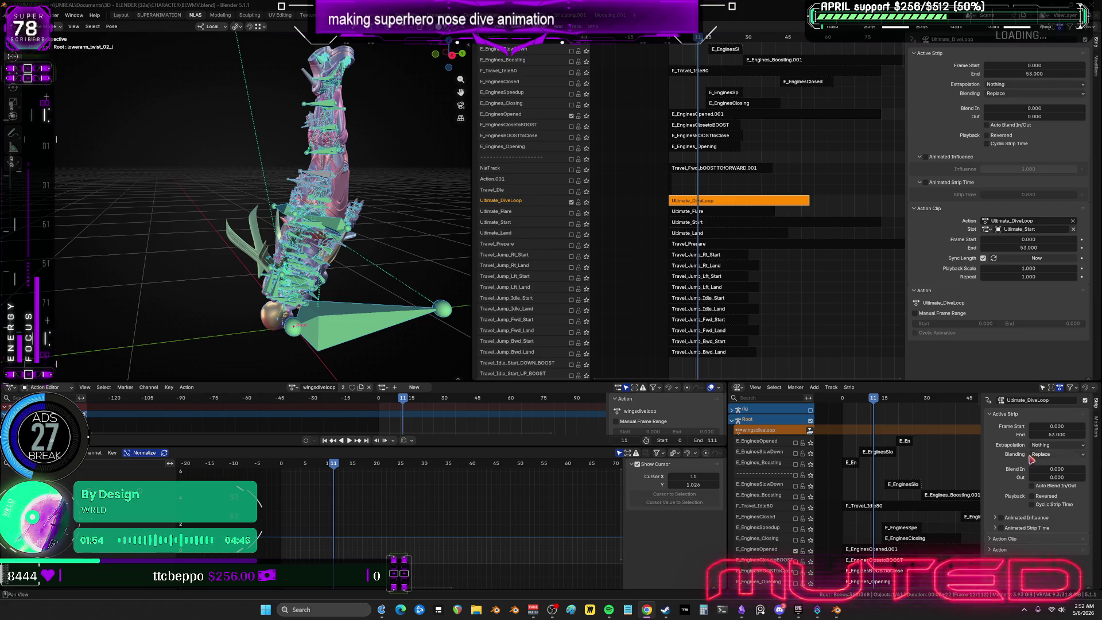
{"action": "left_click", "coordinate": [798, 611]}
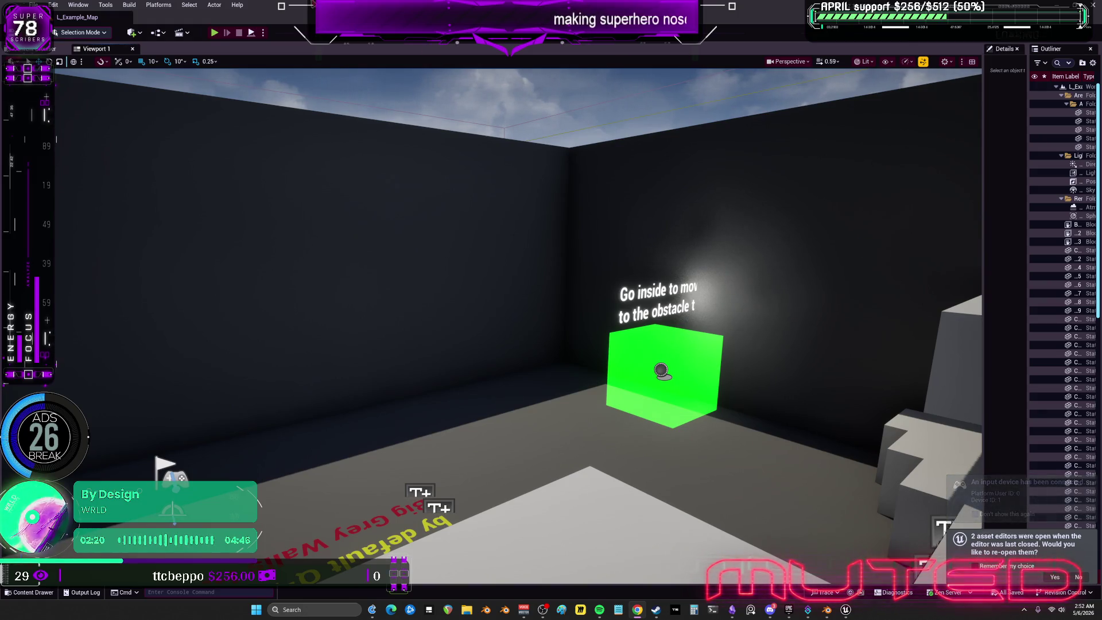
Play-test the flying character's run and nose dive in the level editor.
{"action": "left_click", "coordinate": [214, 34]}
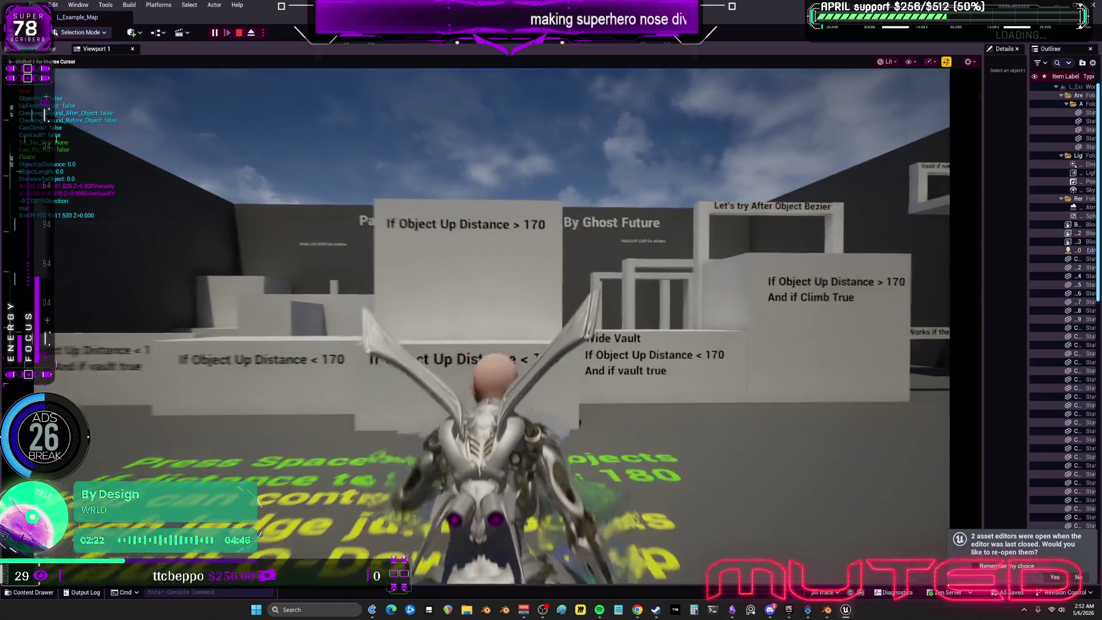
{"action": "key", "text": "space"}
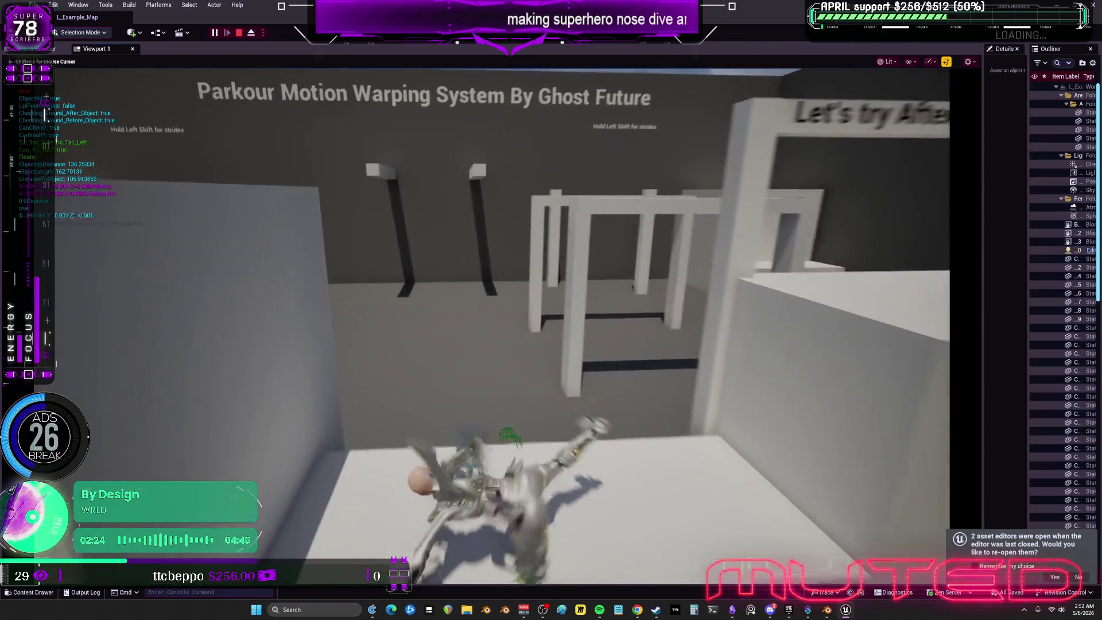
{"action": "key", "text": "w"}
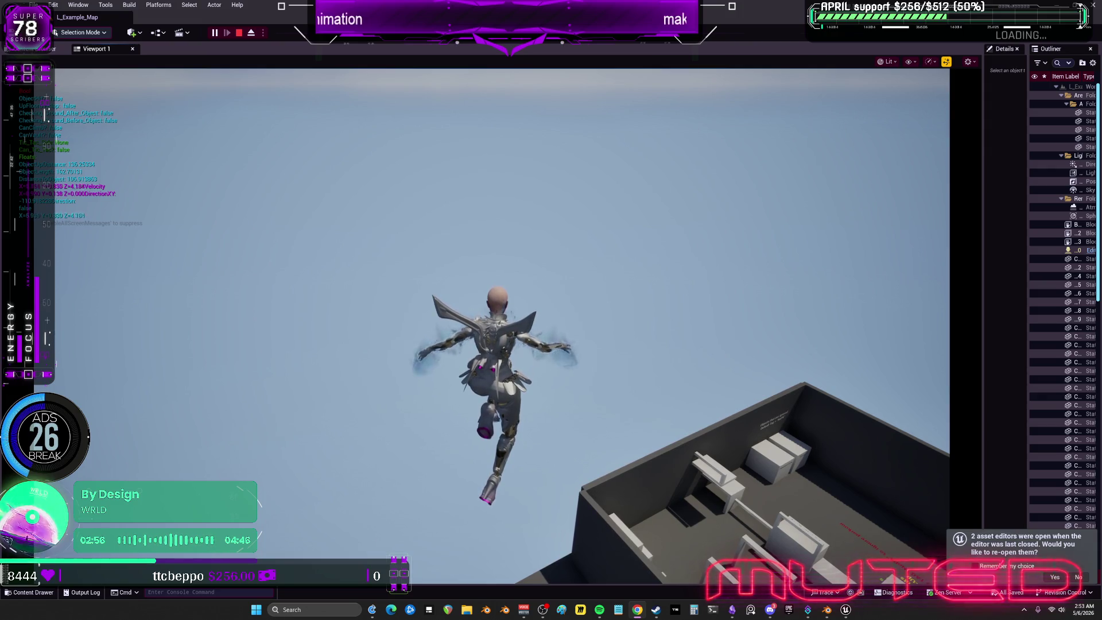
{"action": "left_click", "coordinate": [648, 344]}
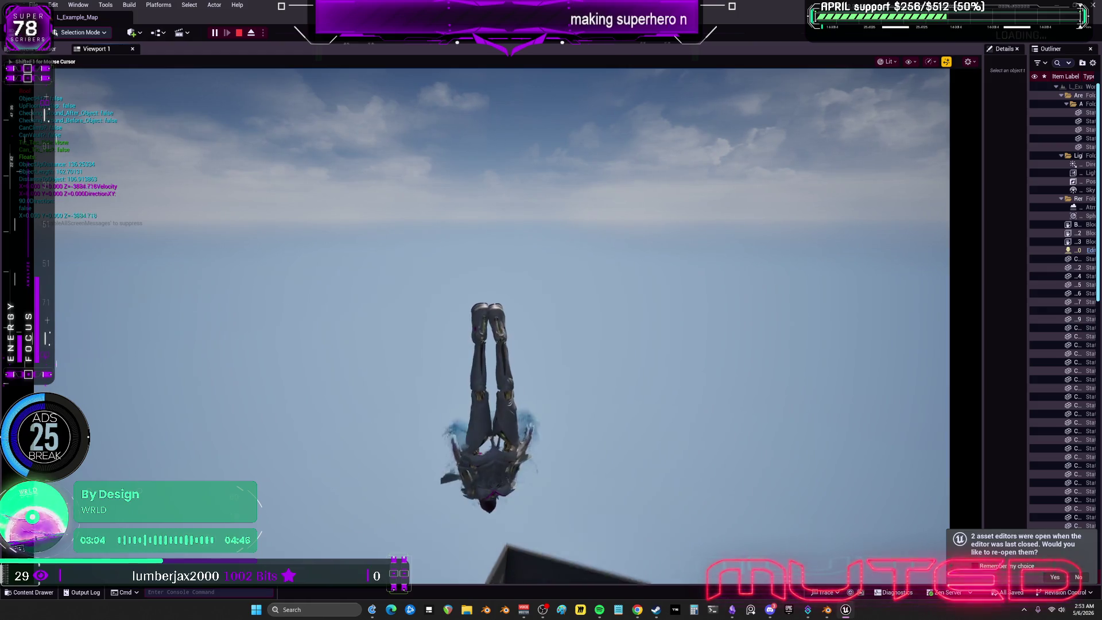
Stop the play session and bring Blender back to the front.
{"action": "key", "text": "Escape"}
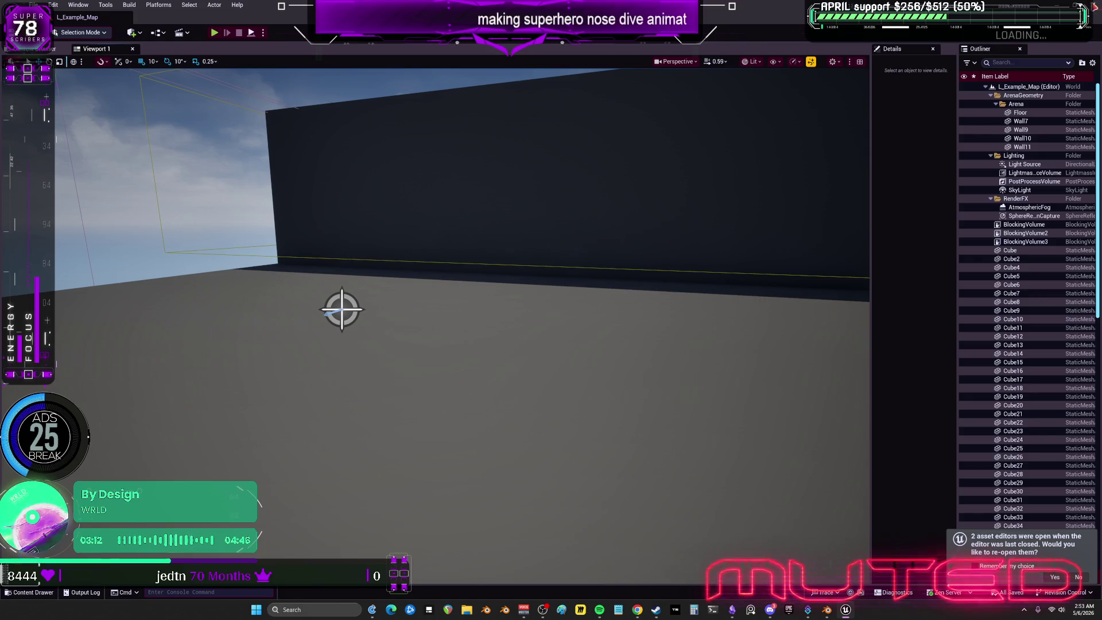
{"action": "key", "text": "alt+Tab"}
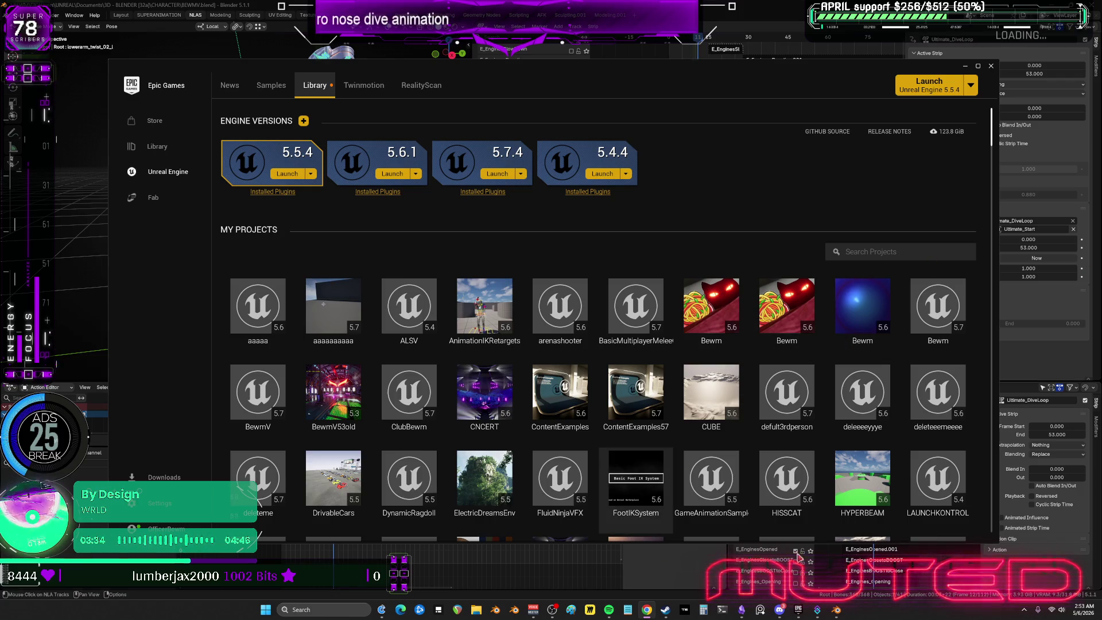
{"action": "left_click", "coordinate": [835, 612]}
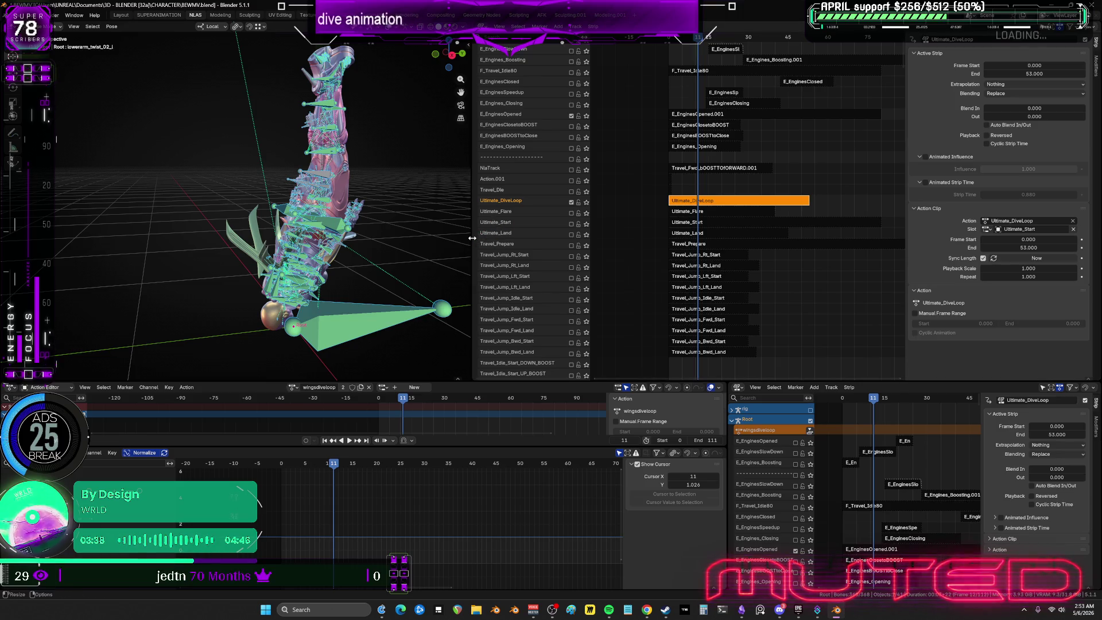
Widen the 3D viewport beside the NLA and enter tweak mode on Ultimate_DiveLoop.
{"action": "left_click_drag", "start_coordinate": [473, 238], "coordinate": [560, 236]}
{"action": "scroll", "coordinate": [459, 229], "scroll_direction": "down", "scroll_amount": 8, "text": "alt"}
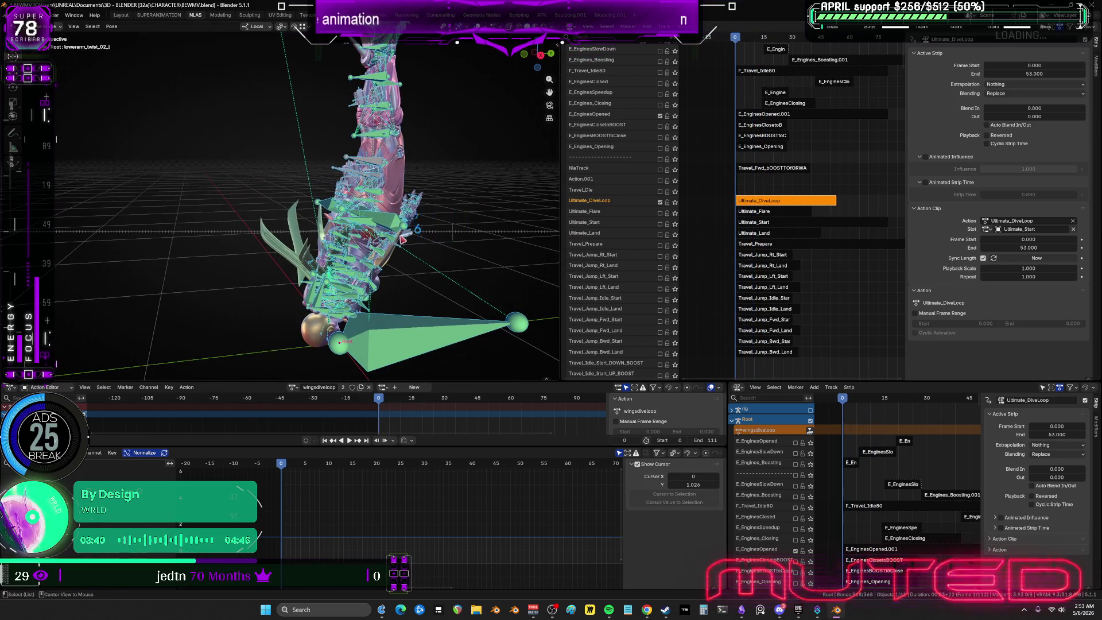
{"action": "scroll", "coordinate": [485, 238], "scroll_direction": "down", "scroll_amount": 5, "text": "alt"}
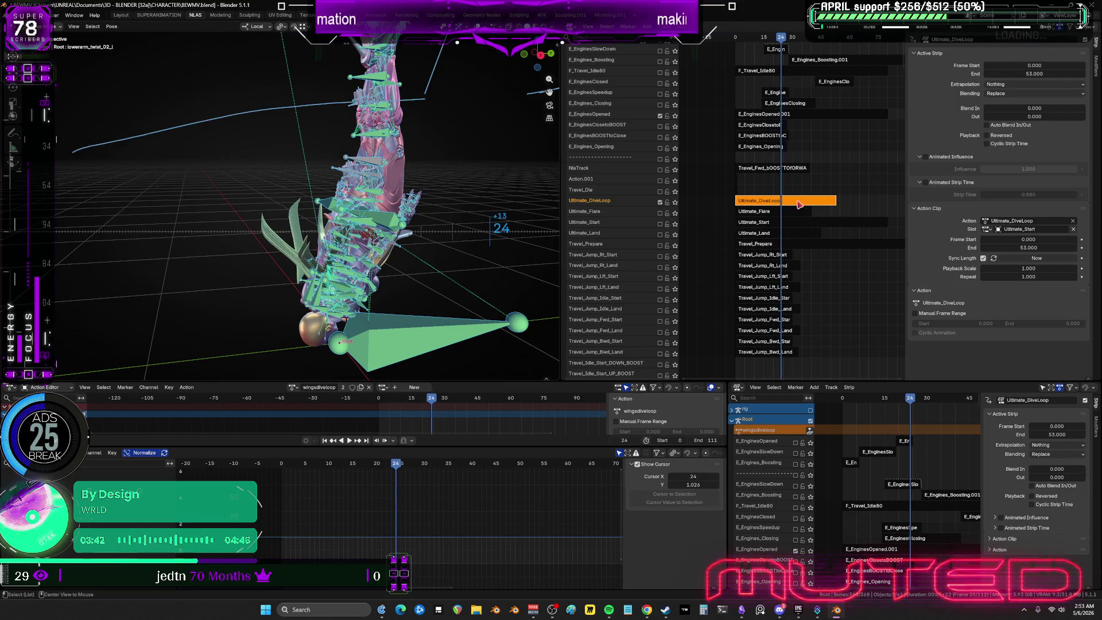
{"action": "key", "text": "Tab"}
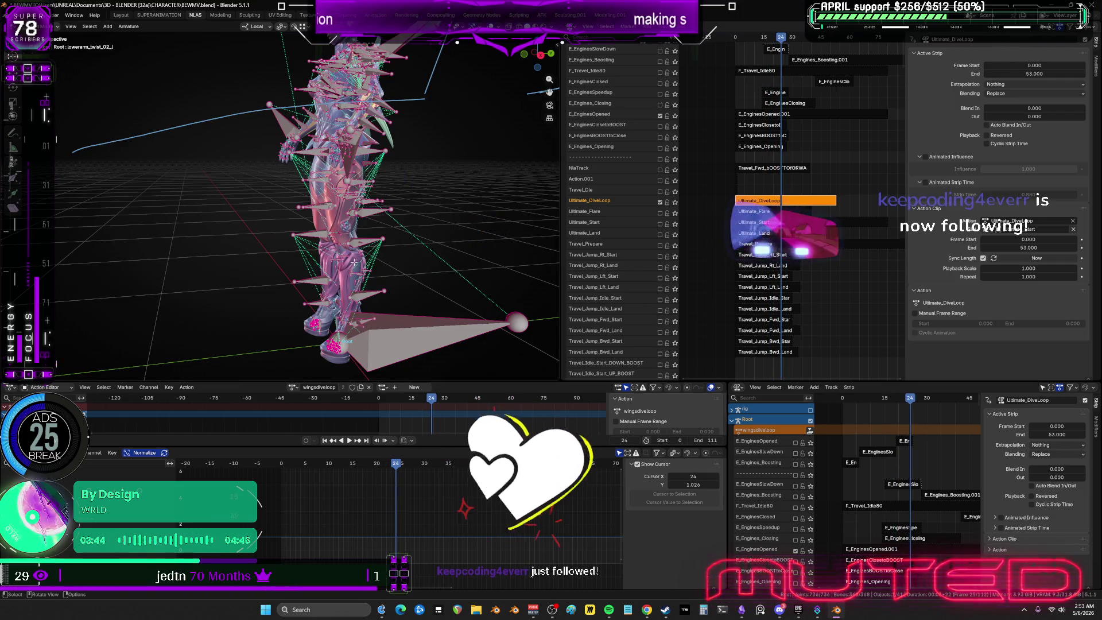
{"action": "key", "text": "Tab"}
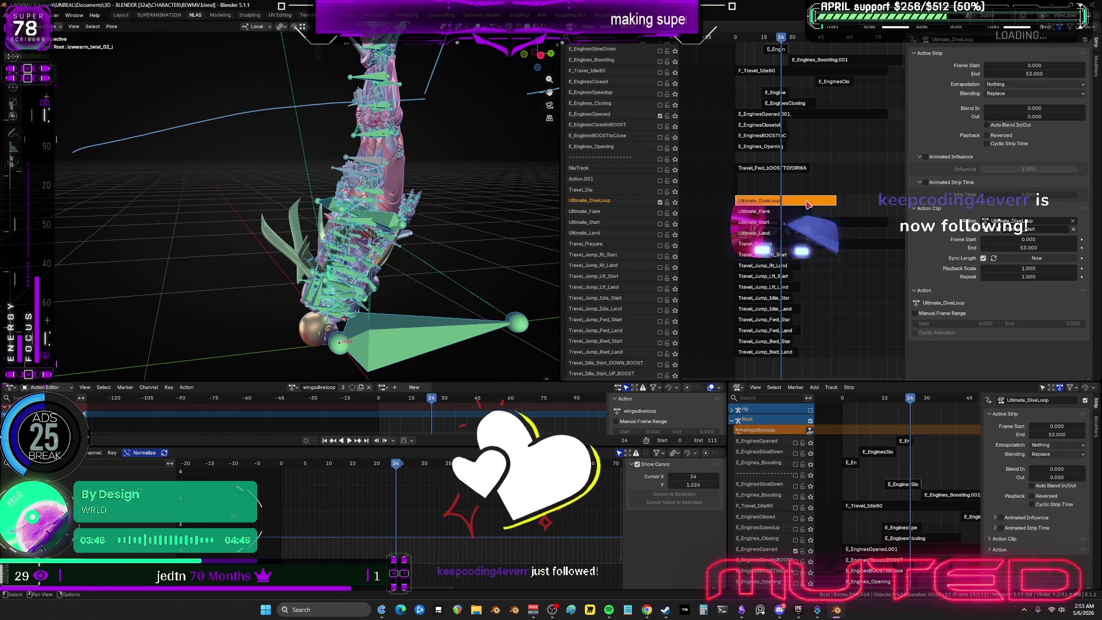
Maximize the Graph Editor, scrub to about frame 31, then restore the layout.
{"action": "key", "text": "ctrl+space"}
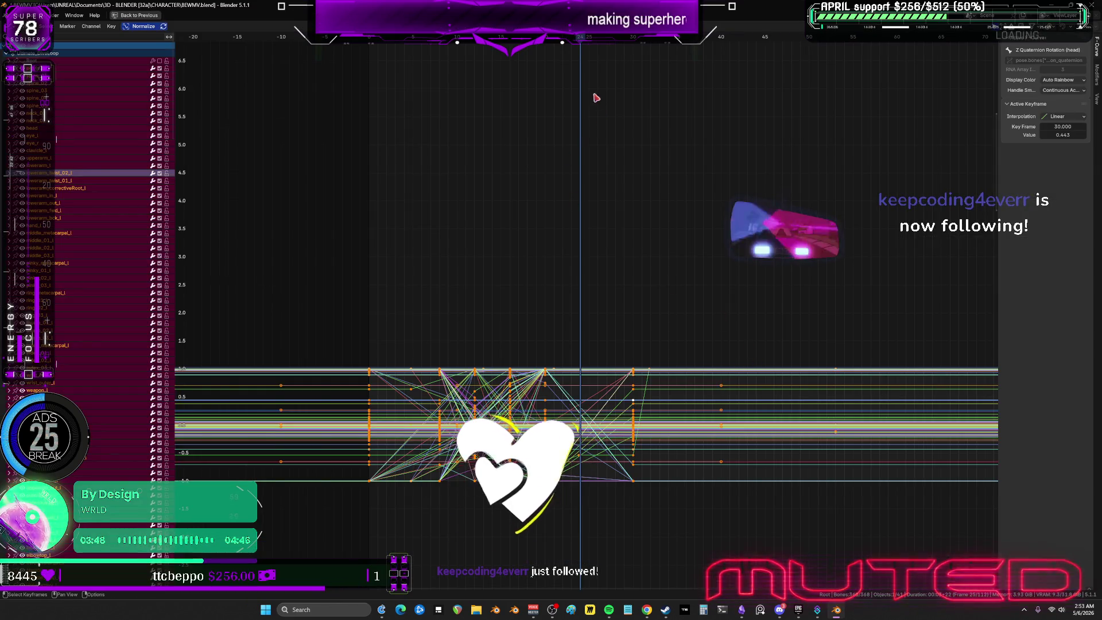
{"action": "left_click_drag", "start_coordinate": [619, 39], "coordinate": [630, 47]}
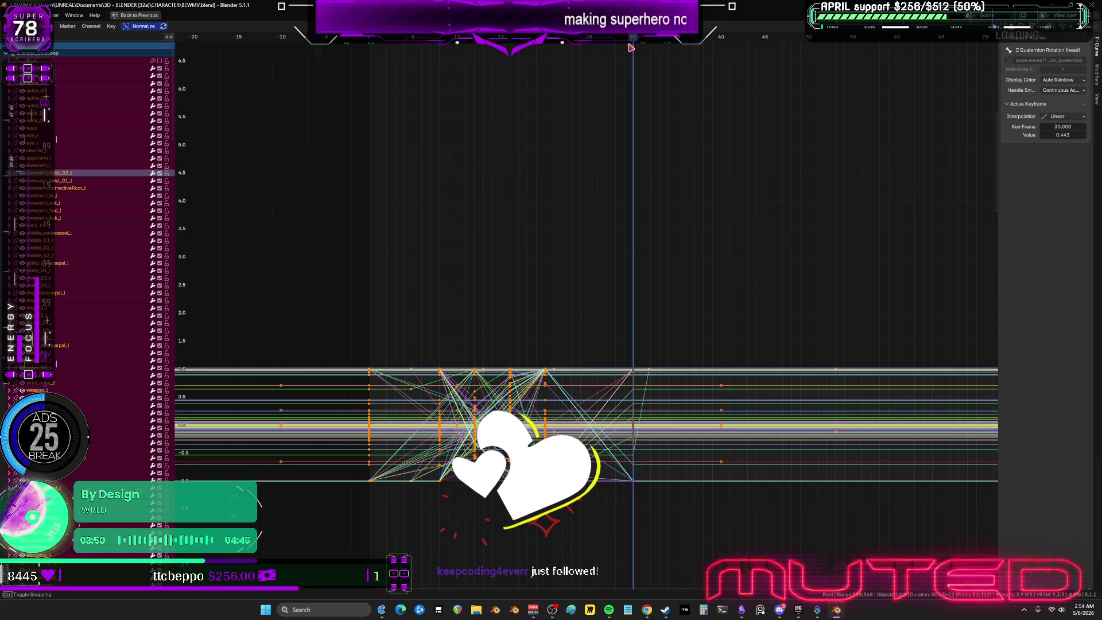
{"action": "key", "text": "ctrl+space"}
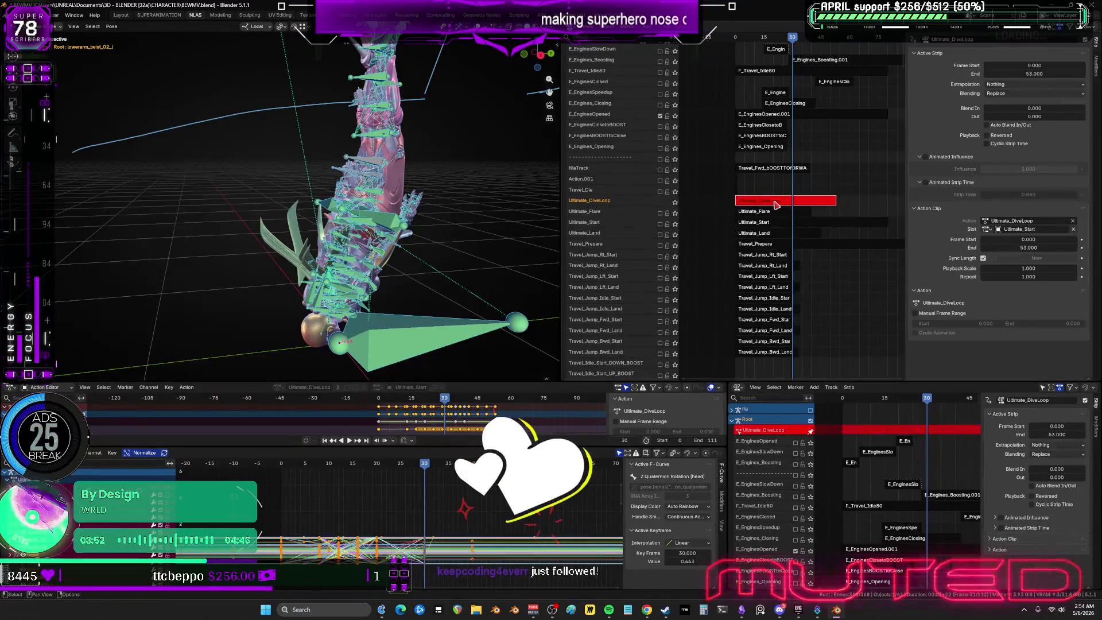
Return to frame 0, stop playback, and check keying options on the ik_hand_l bone.
{"action": "left_click", "coordinate": [380, 400]}
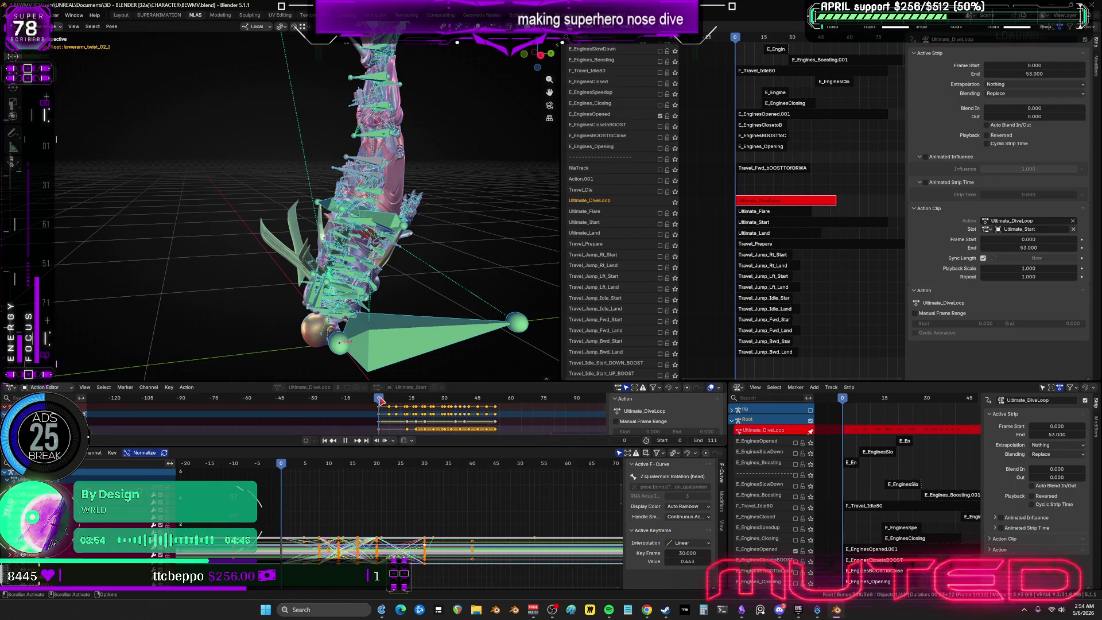
{"action": "key", "text": "Escape"}
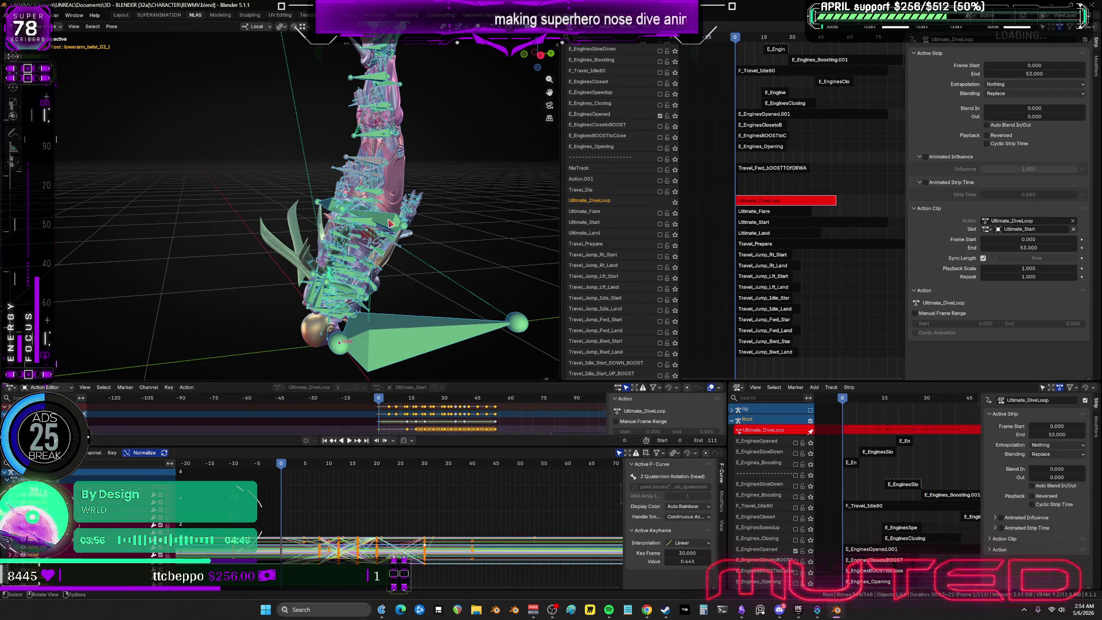
{"action": "left_click", "coordinate": [390, 222]}
{"action": "right_click", "coordinate": [390, 223]}
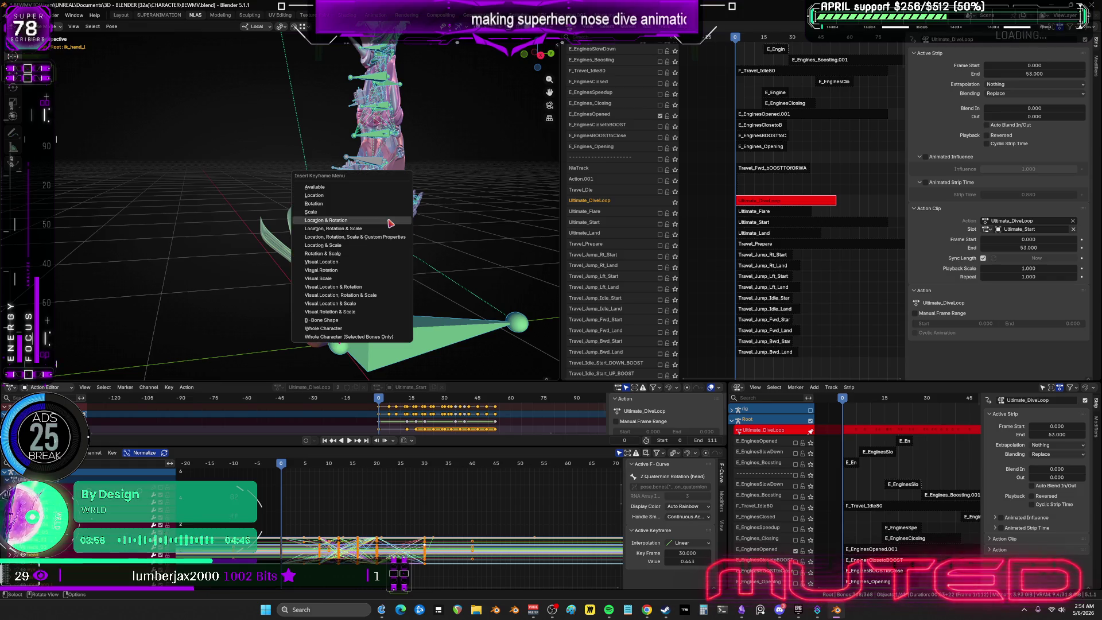
Scroll the NLA to the Root and WingCn tracks, select F_Travel_Bwd_Fwd_Speedup, and play.
{"action": "scroll", "coordinate": [772, 149], "scroll_direction": "up", "scroll_amount": 3}
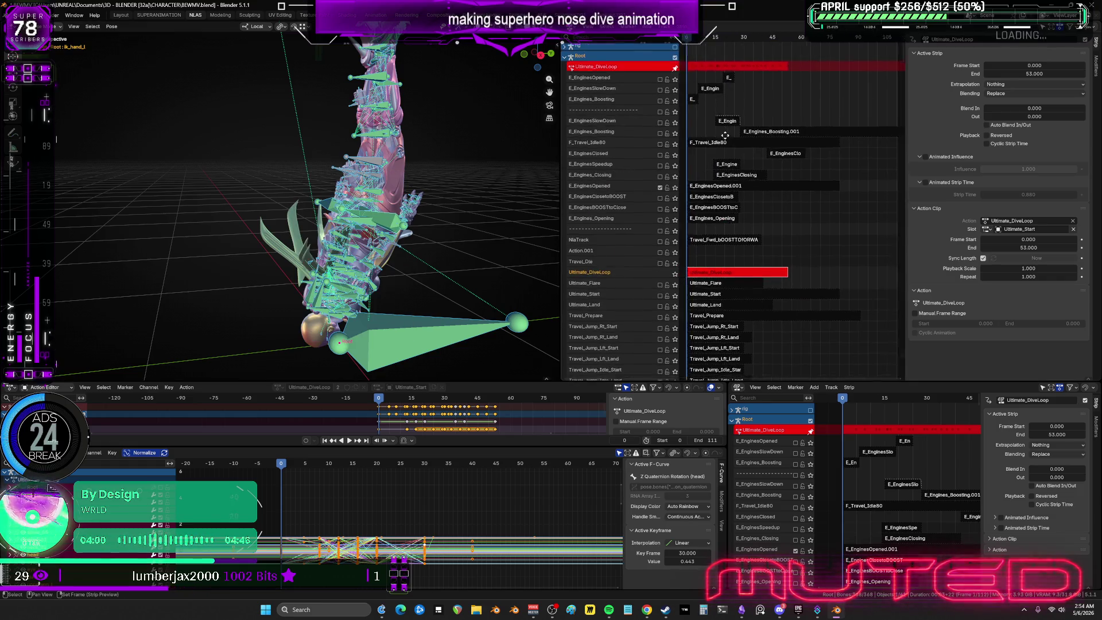
{"action": "middle_click_drag", "start_coordinate": [772, 121], "coordinate": [792, 346]}
{"action": "scroll", "coordinate": [823, 104], "scroll_direction": "up", "scroll_amount": 1}
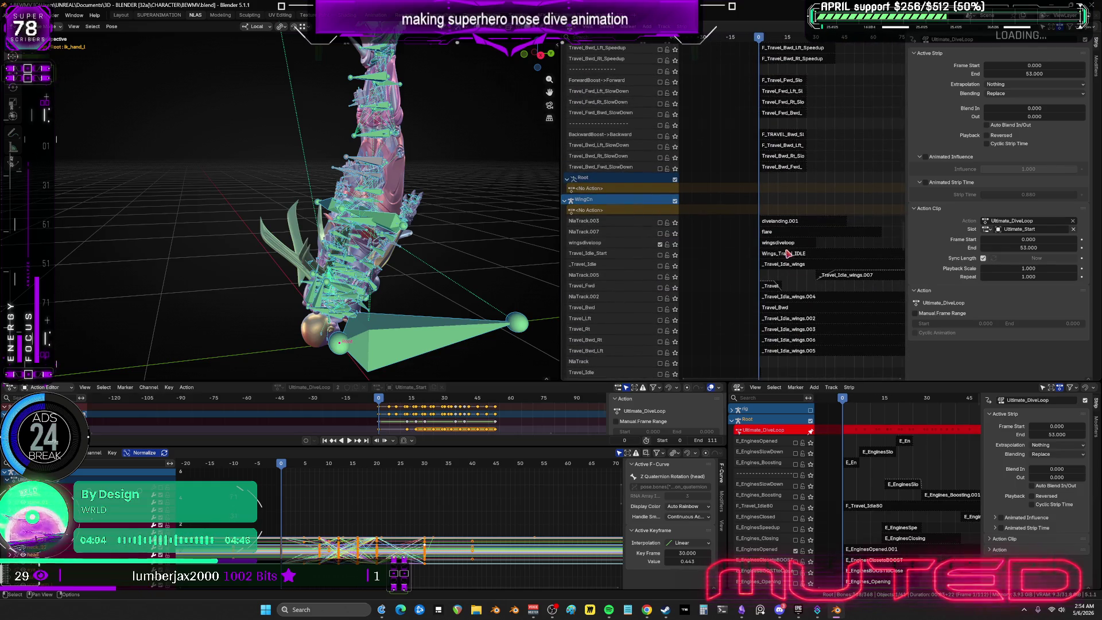
{"action": "left_click", "coordinate": [818, 46]}
{"action": "left_click", "coordinate": [818, 38]}
{"action": "key", "text": "space"}
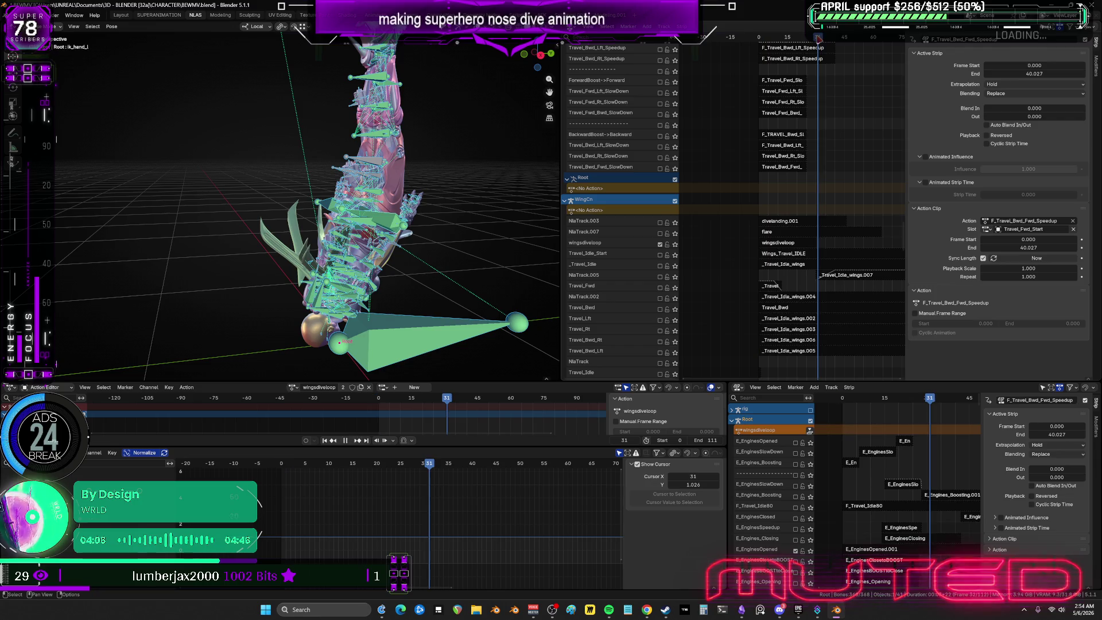
Select the E_EnginesOpened.001 strip, replay from frame 0, and enter tweak mode on it.
{"action": "key", "text": "space"}
{"action": "mouse_move", "coordinate": [780, 69]}
{"action": "middle_mouse_down"}
{"action": "mouse_move", "coordinate": [747, 154]}
{"action": "mouse_move", "coordinate": [740, 379]}
{"action": "mouse_move", "coordinate": [739, 144]}
{"action": "mouse_move", "coordinate": [737, 304]}
{"action": "mouse_move", "coordinate": [736, 193]}
{"action": "middle_mouse_up"}
{"action": "left_click", "coordinate": [743, 188]}
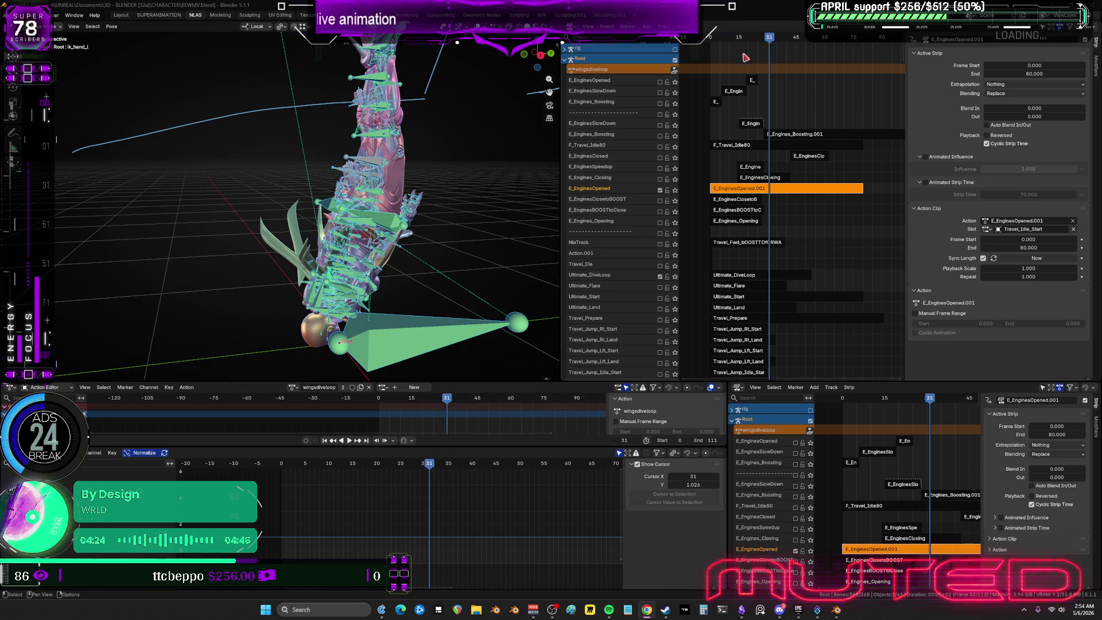
{"action": "key", "text": "space"}
{"action": "left_click_drag", "start_coordinate": [740, 36], "coordinate": [703, 40]}
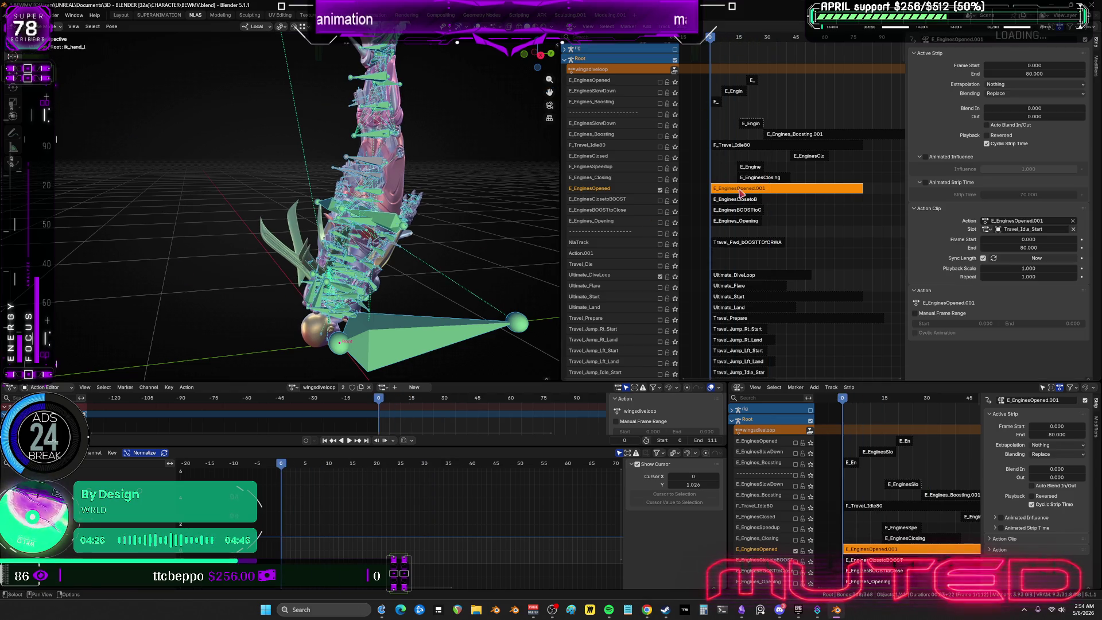
{"action": "key", "text": "Tab"}
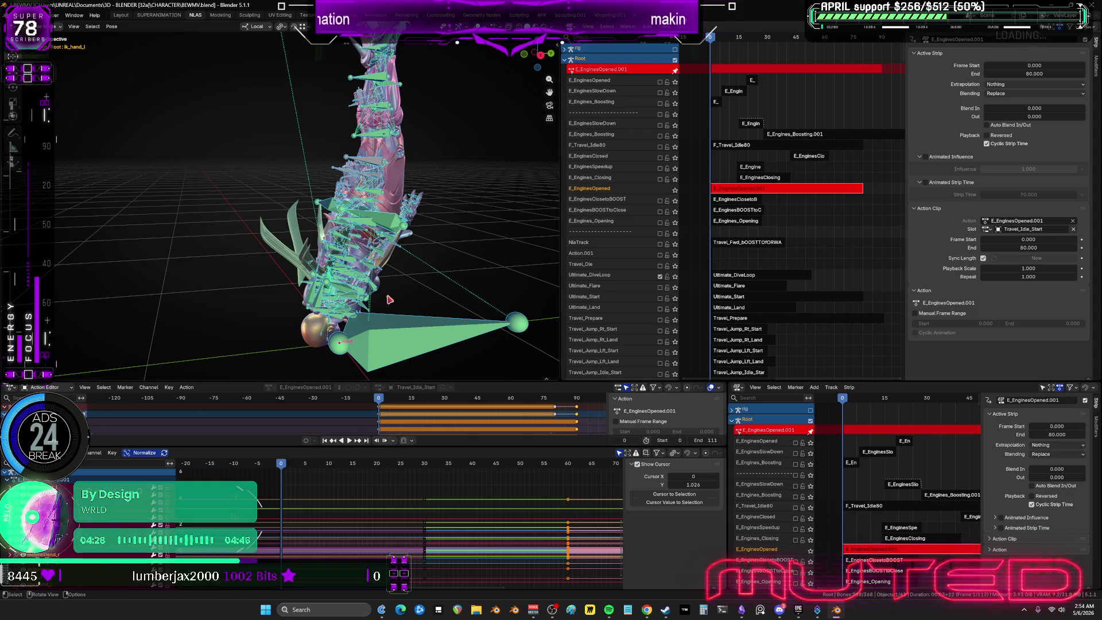
Bake E_EnginesOpened.001 with end frame 30 from lowerarm_twist_01_l, exit tweak mode, and switch to the launcher.
{"action": "left_click", "coordinate": [384, 211]}
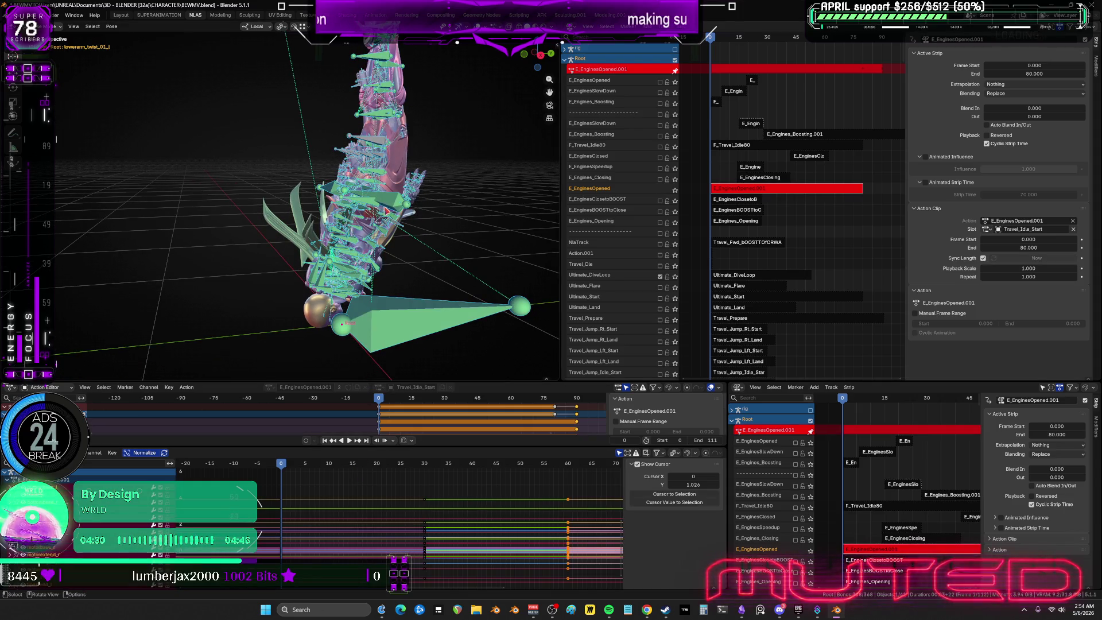
{"action": "right_click", "coordinate": [405, 204]}
{"action": "key", "text": "Escape"}
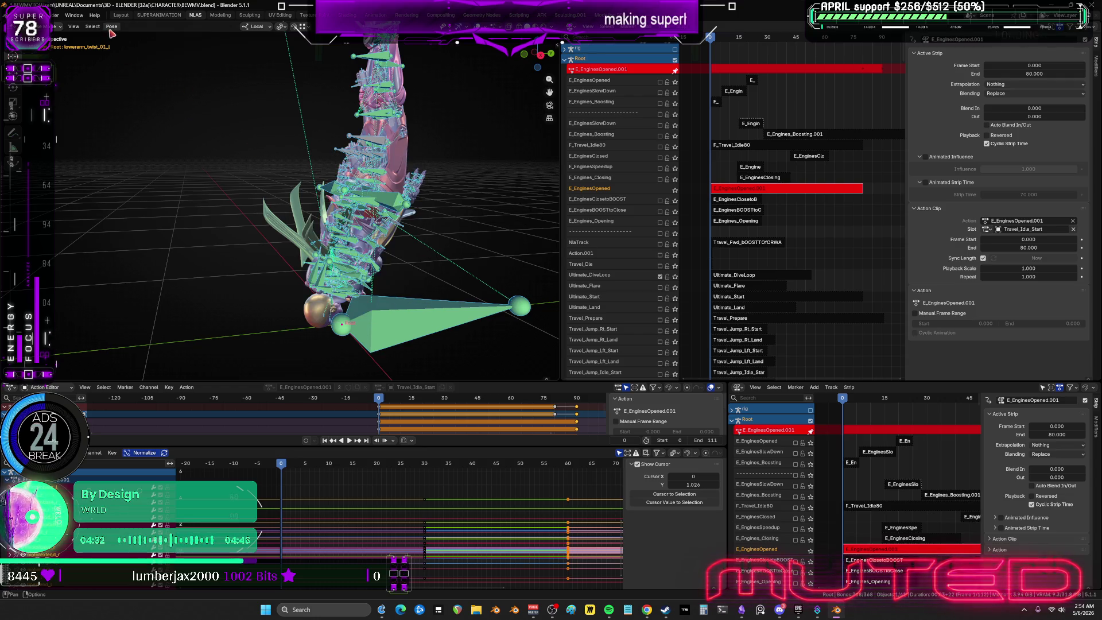
{"action": "key", "text": "q"}
{"action": "left_click", "coordinate": [324, 171]}
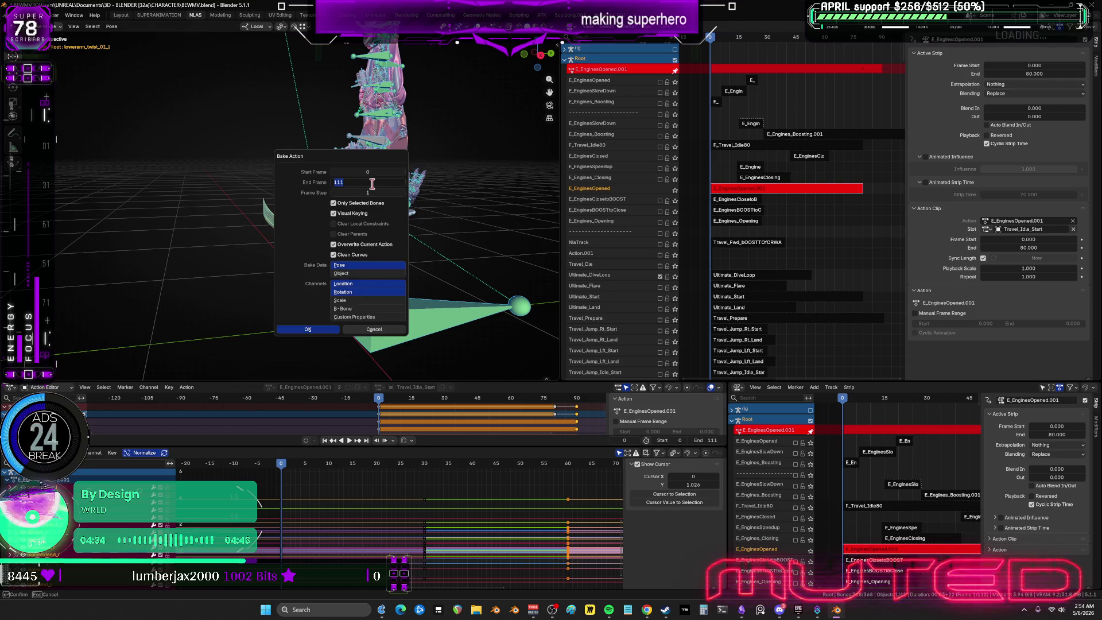
{"action": "left_click", "coordinate": [371, 182]}
{"action": "type", "text": "30"}
{"action": "key", "text": "Return"}
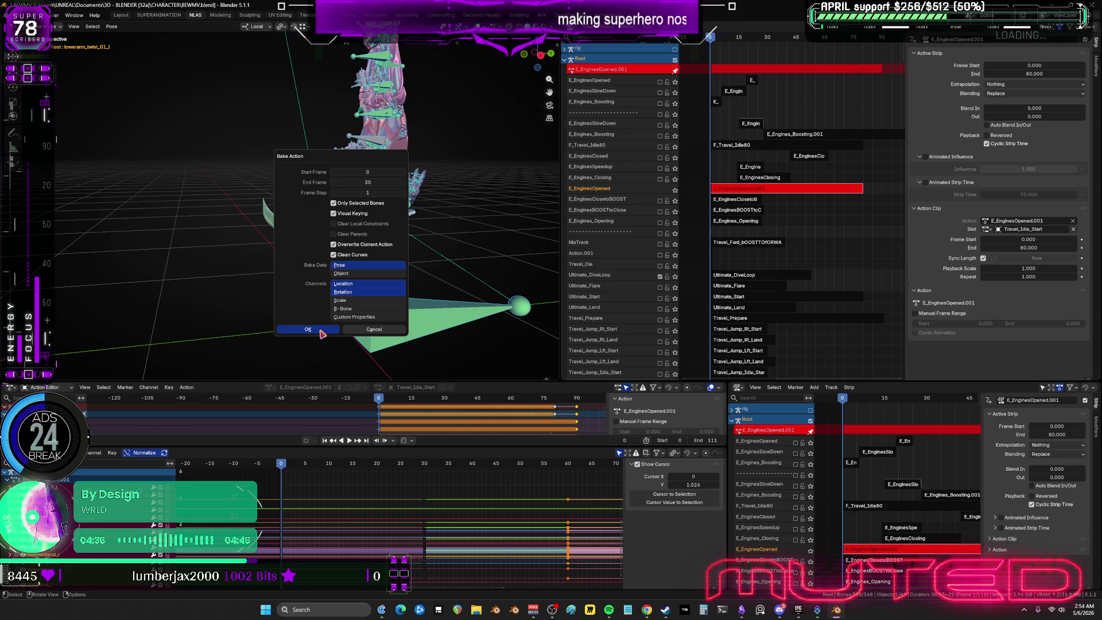
{"action": "key", "text": "Return"}
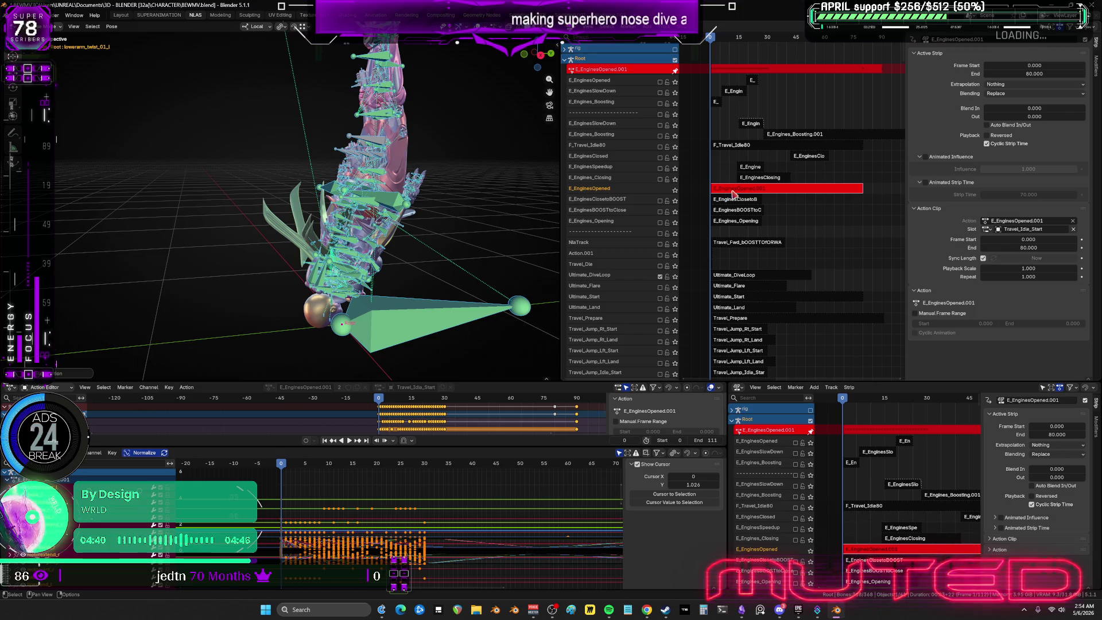
{"action": "key", "text": "Tab"}
{"action": "left_click", "coordinate": [799, 611]}
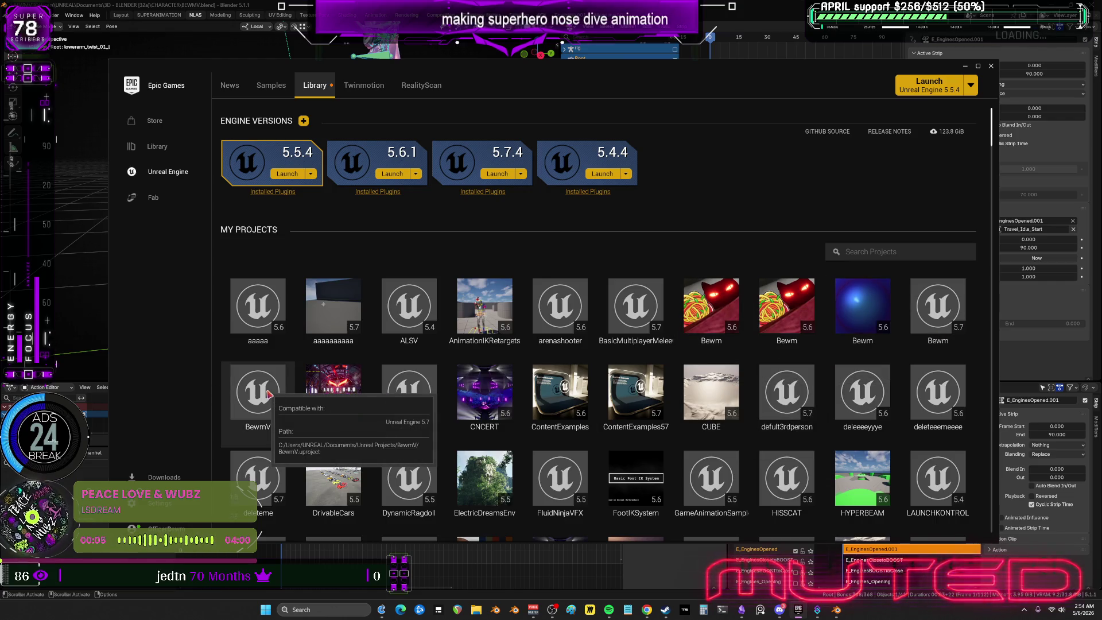
Launch the Bewm Unreal Engine 5.7 project from the library.
{"action": "double_click", "coordinate": [921, 310]}
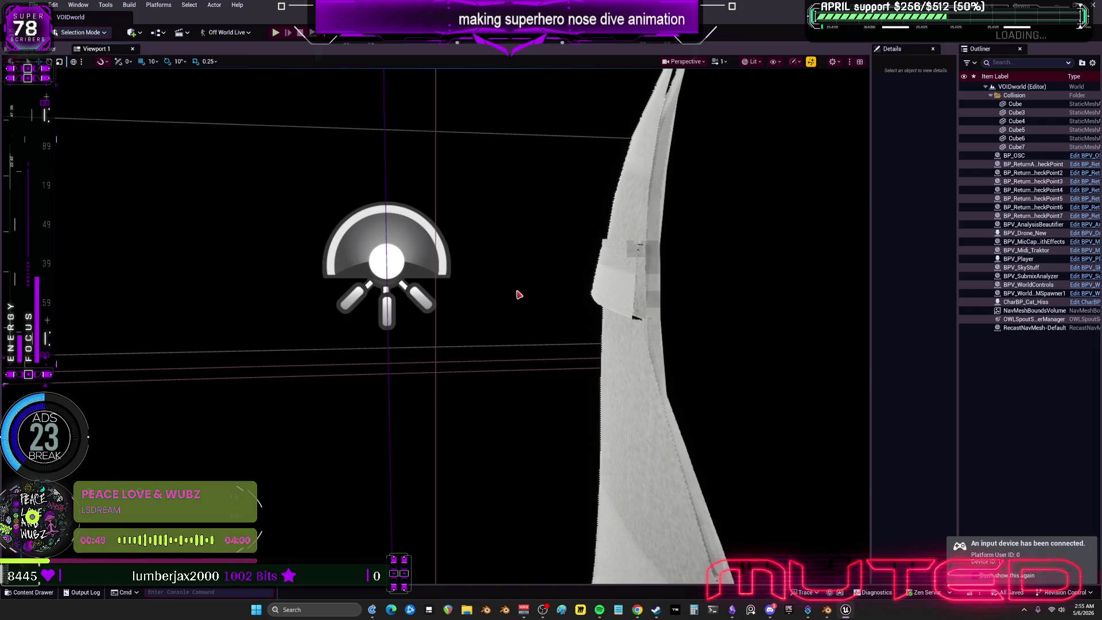
Start Play in Editor with Alt+P in VOIDworld and capture the mouse in the viewport.
{"action": "key", "text": "alt+p"}
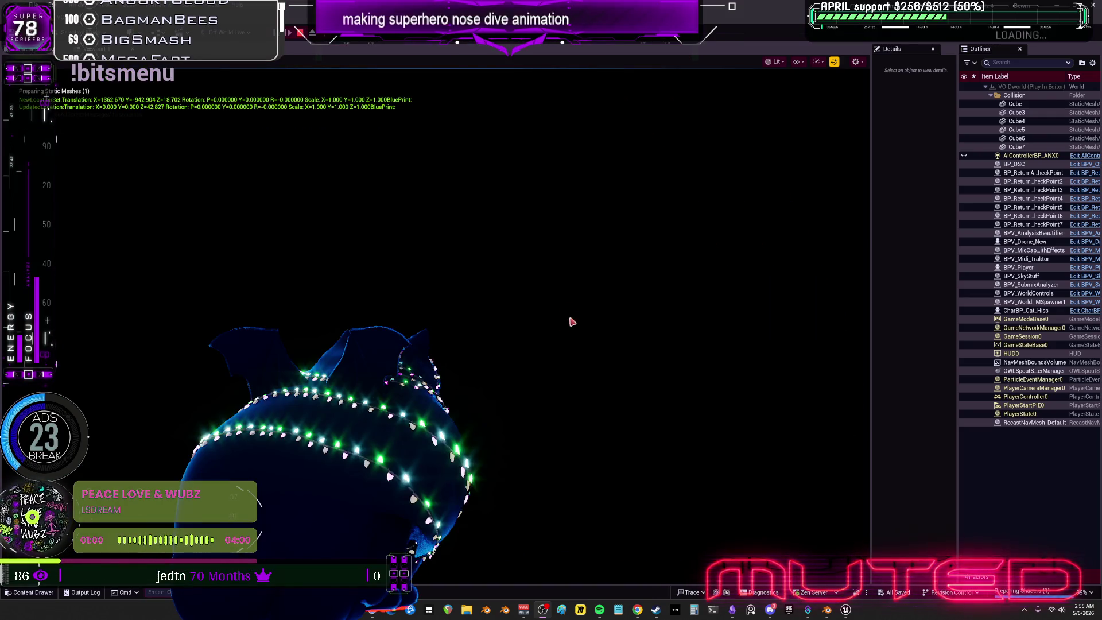
{"action": "left_click", "coordinate": [531, 365]}
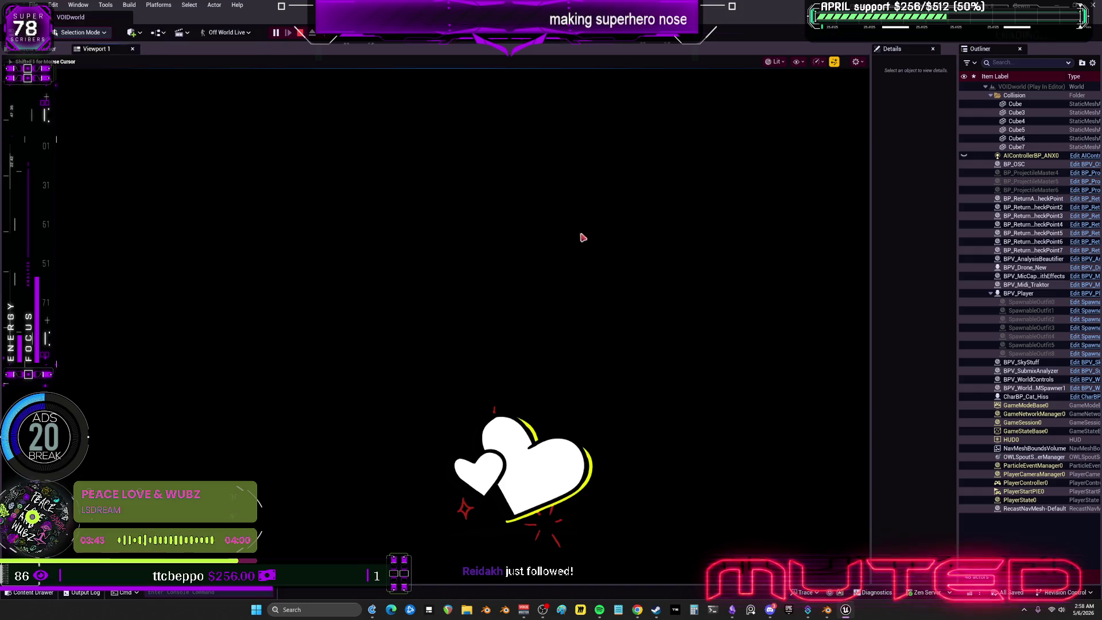
End the play session and zoom out on the BPV_WorldITEMSpawner CamSwitcher graph.
{"action": "key", "text": "Escape"}
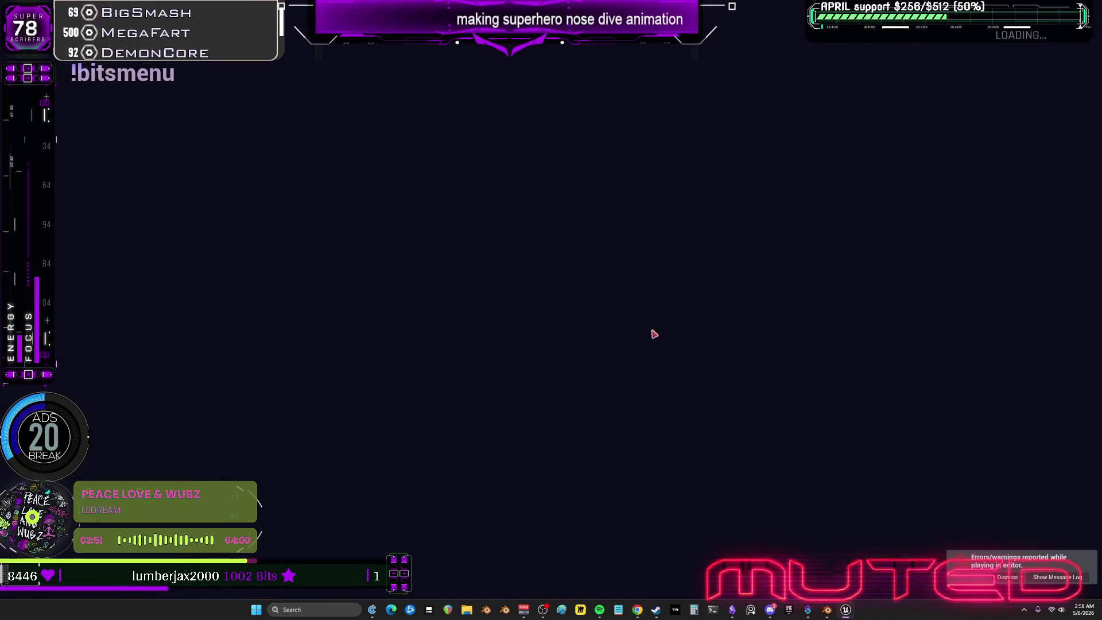
{"action": "scroll", "coordinate": [588, 266], "scroll_direction": "down", "scroll_amount": 5}
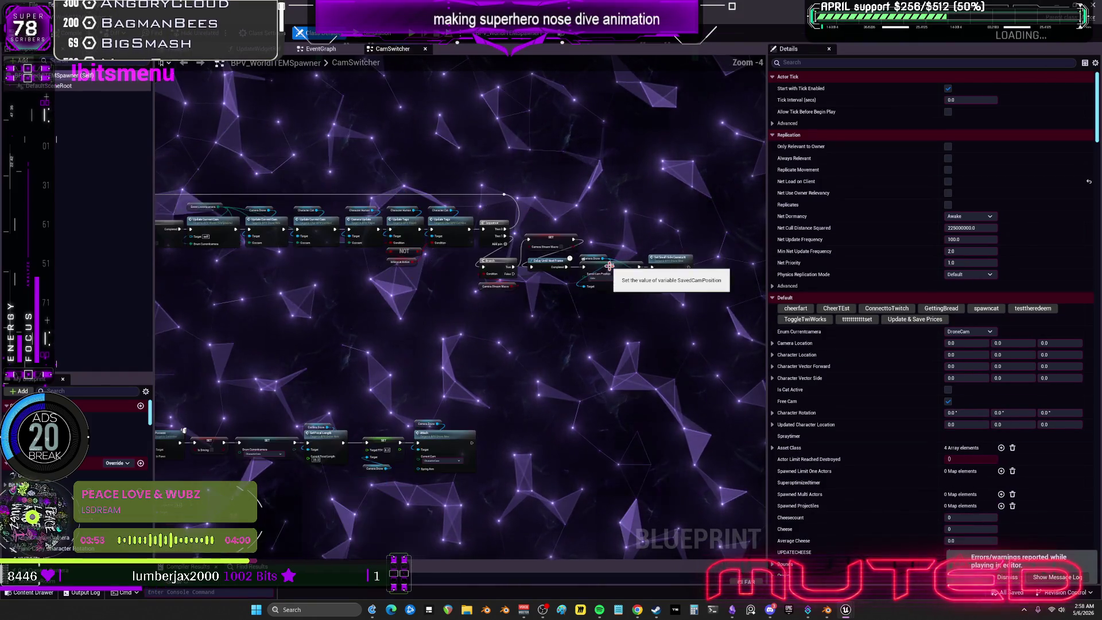
Survey CamSwitcher, move to the EventGraph's spawn functions, and open the Twitch graph.
{"action": "mouse_move", "coordinate": [588, 266]}
{"action": "right_mouse_down"}
{"action": "mouse_move", "coordinate": [876, 258]}
{"action": "mouse_move", "coordinate": [724, 249]}
{"action": "right_mouse_up"}
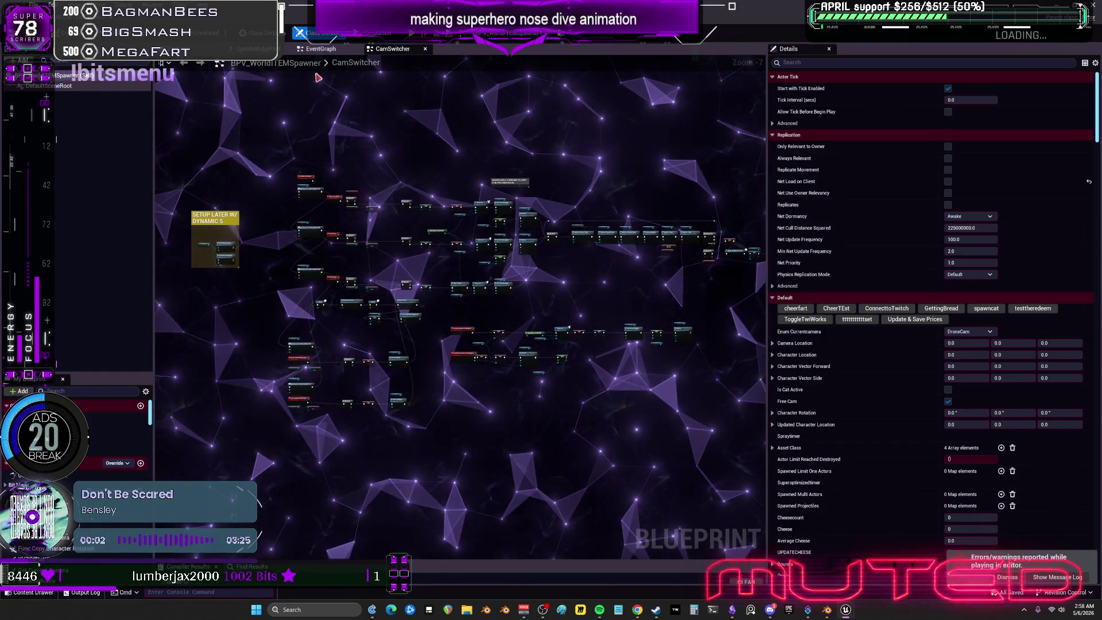
{"action": "left_click", "coordinate": [316, 49]}
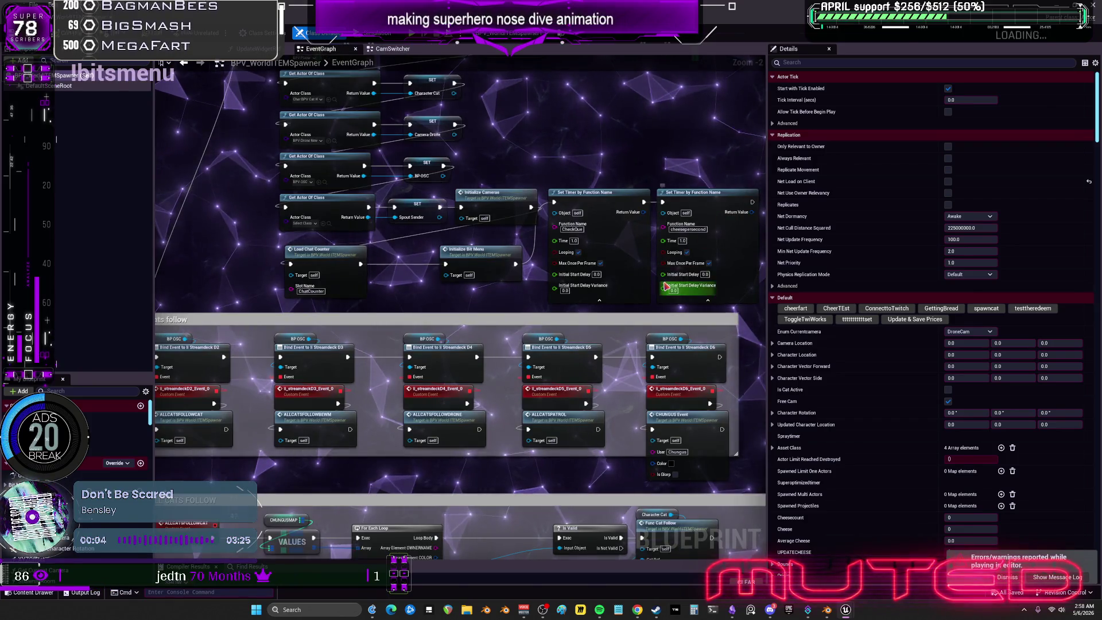
{"action": "scroll", "coordinate": [545, 222], "scroll_direction": "down", "scroll_amount": 5}
{"action": "mouse_move", "coordinate": [545, 223]}
{"action": "right_mouse_down"}
{"action": "mouse_move", "coordinate": [755, 192]}
{"action": "mouse_move", "coordinate": [792, 158]}
{"action": "mouse_move", "coordinate": [695, 35]}
{"action": "mouse_move", "coordinate": [384, 57]}
{"action": "mouse_move", "coordinate": [178, 117]}
{"action": "right_mouse_up"}
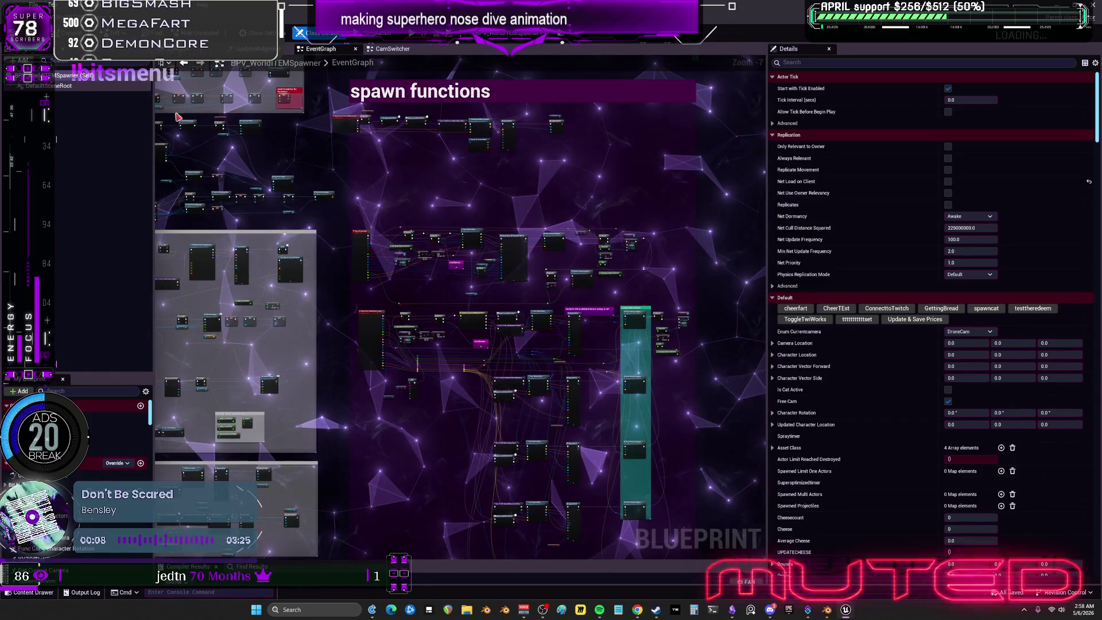
{"action": "scroll", "coordinate": [482, 255], "scroll_direction": "up", "scroll_amount": 3}
{"action": "mouse_move", "coordinate": [482, 255]}
{"action": "right_mouse_down"}
{"action": "mouse_move", "coordinate": [494, 352]}
{"action": "mouse_move", "coordinate": [673, 310]}
{"action": "right_mouse_up"}
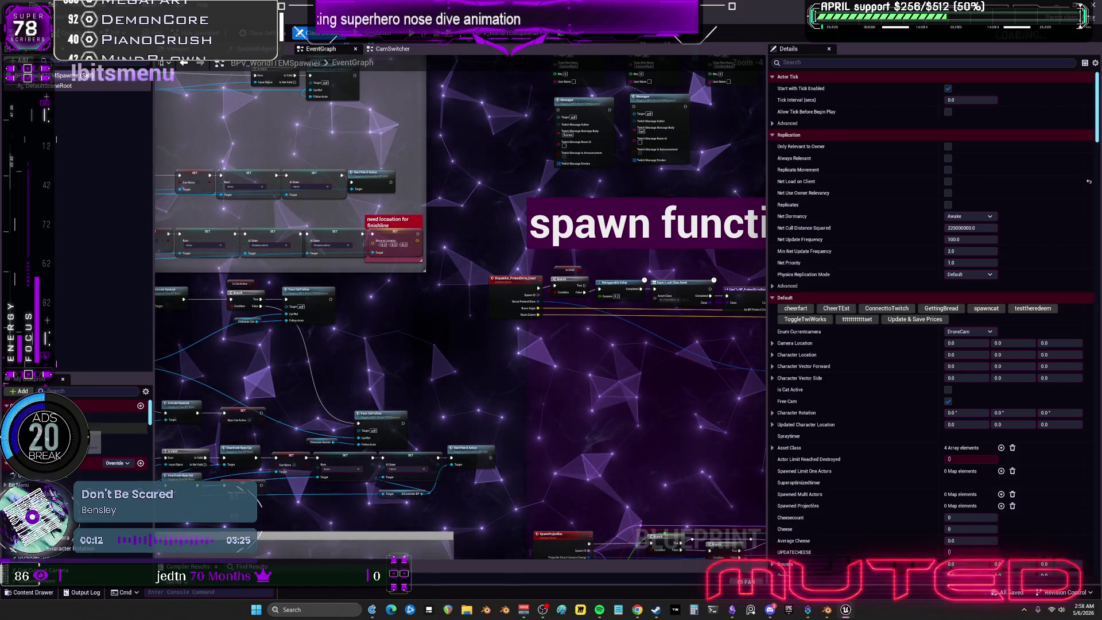
{"action": "double_click", "coordinate": [94, 435]}
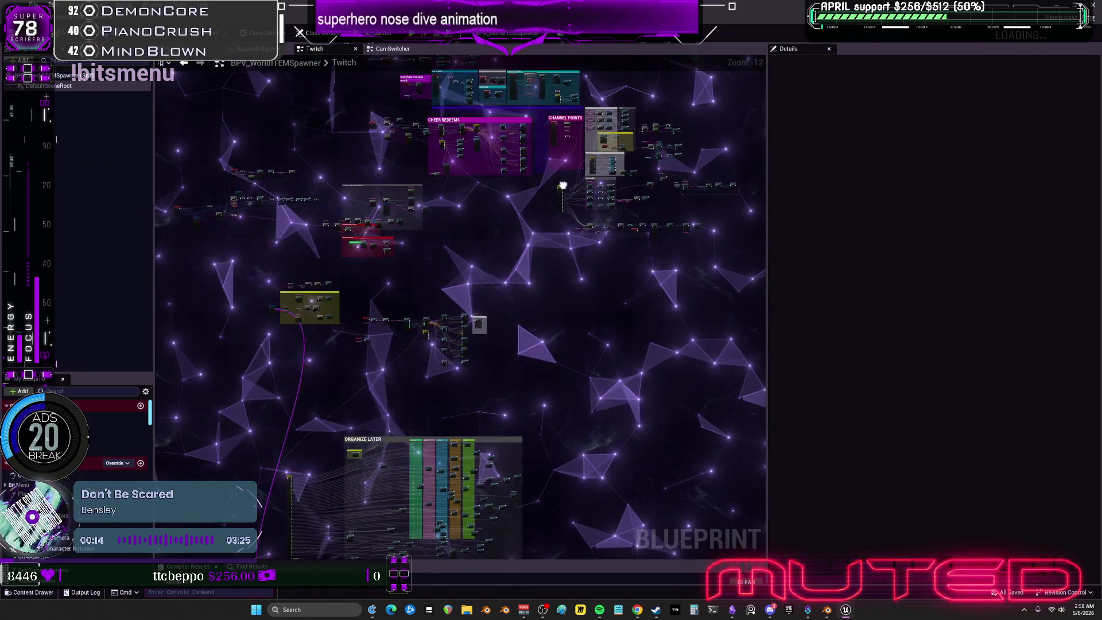
Zoom in on the Twitch graph's CHEER REDEEMS and CHANNEL POINTS nodes.
{"action": "right_click_drag", "start_coordinate": [562, 185], "coordinate": [533, 358]}
{"action": "scroll", "coordinate": [533, 359], "scroll_direction": "up", "scroll_amount": 4}
{"action": "scroll", "coordinate": [526, 312], "scroll_direction": "up", "scroll_amount": 4}
{"action": "mouse_move", "coordinate": [526, 313]}
{"action": "right_mouse_down"}
{"action": "mouse_move", "coordinate": [344, 230]}
{"action": "mouse_move", "coordinate": [516, 345]}
{"action": "mouse_move", "coordinate": [767, 443]}
{"action": "right_mouse_up"}
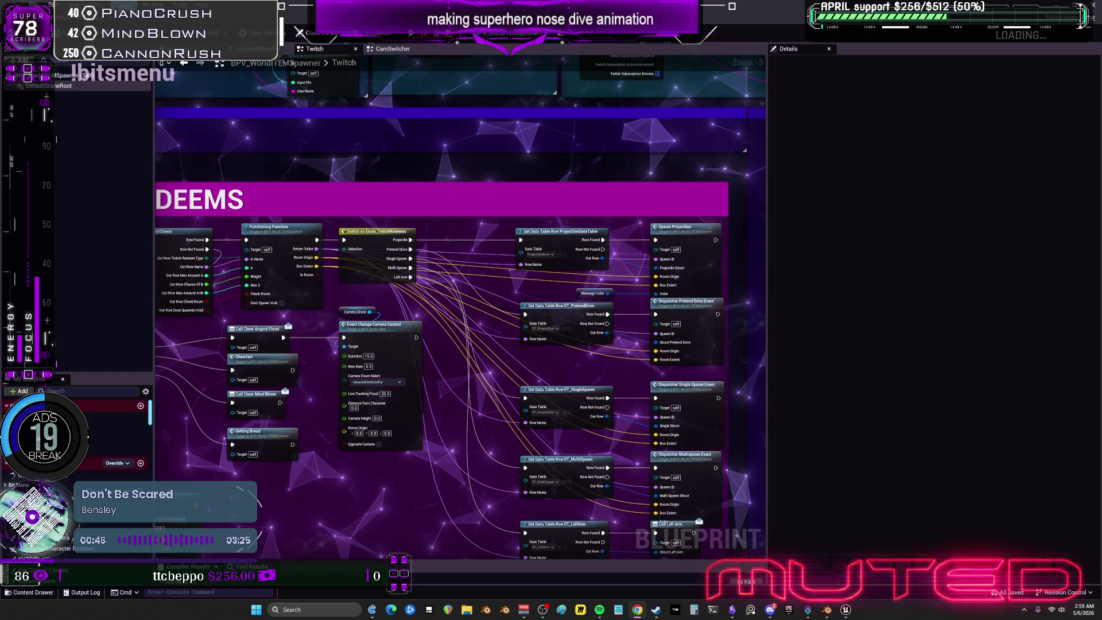
Pan to the control robot commands nodes, then return to the level editor viewport.
{"action": "scroll", "coordinate": [373, 226], "scroll_direction": "down", "scroll_amount": 2}
{"action": "scroll", "coordinate": [625, 391], "scroll_direction": "down", "scroll_amount": 2}
{"action": "scroll", "coordinate": [345, 333], "scroll_direction": "up", "scroll_amount": 4}
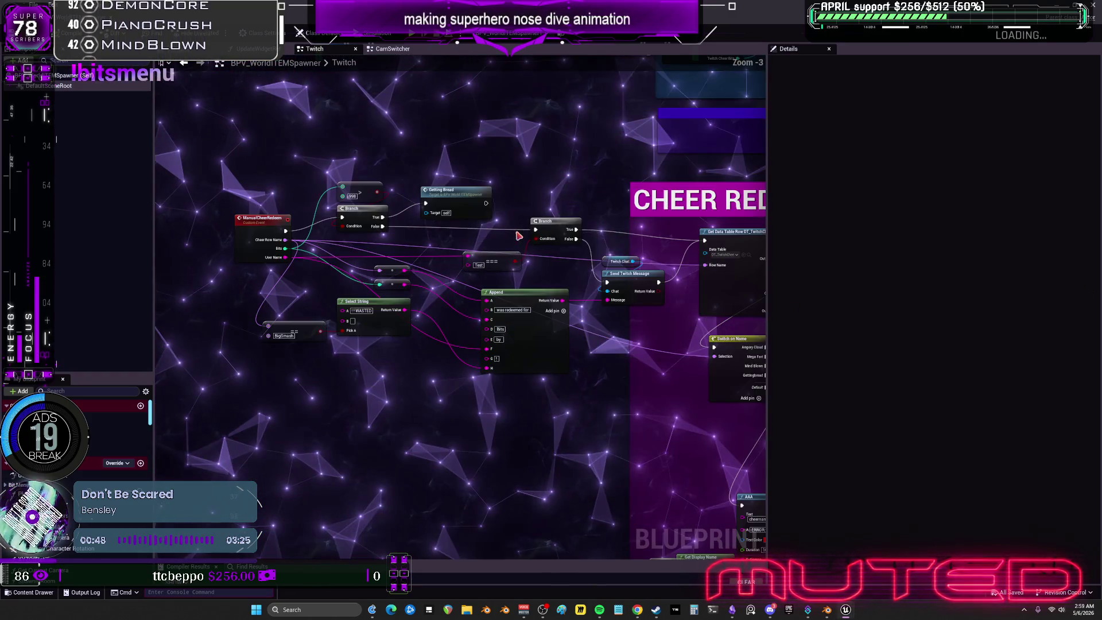
{"action": "right_click_drag", "start_coordinate": [497, 375], "coordinate": [544, 128]}
{"action": "scroll", "coordinate": [544, 128], "scroll_direction": "down", "scroll_amount": 1}
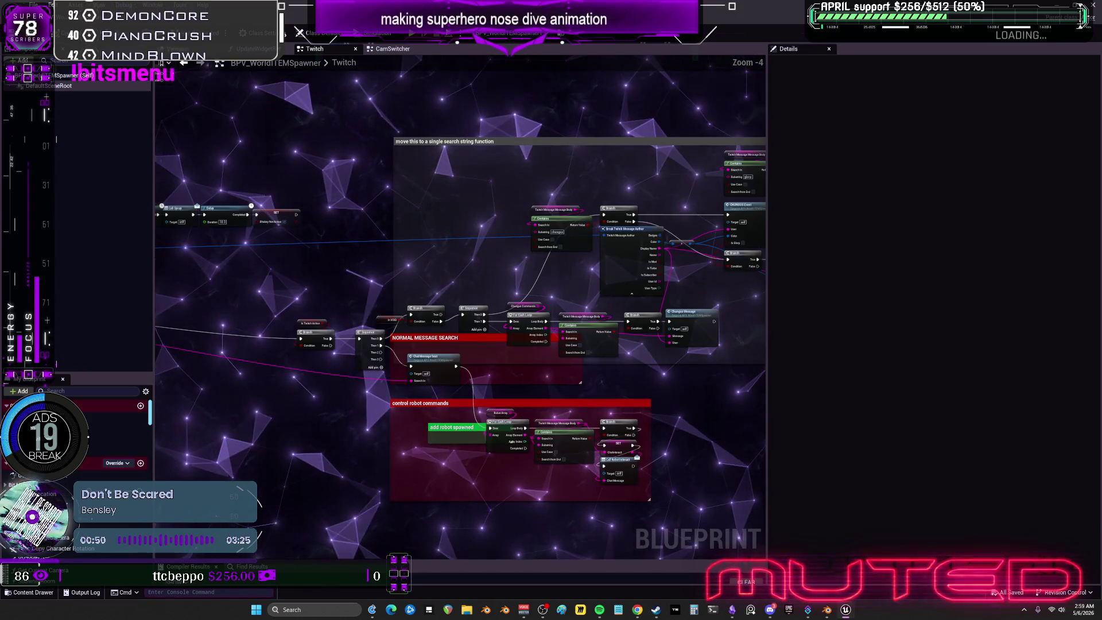
{"action": "key", "text": "ctrl+Tab"}
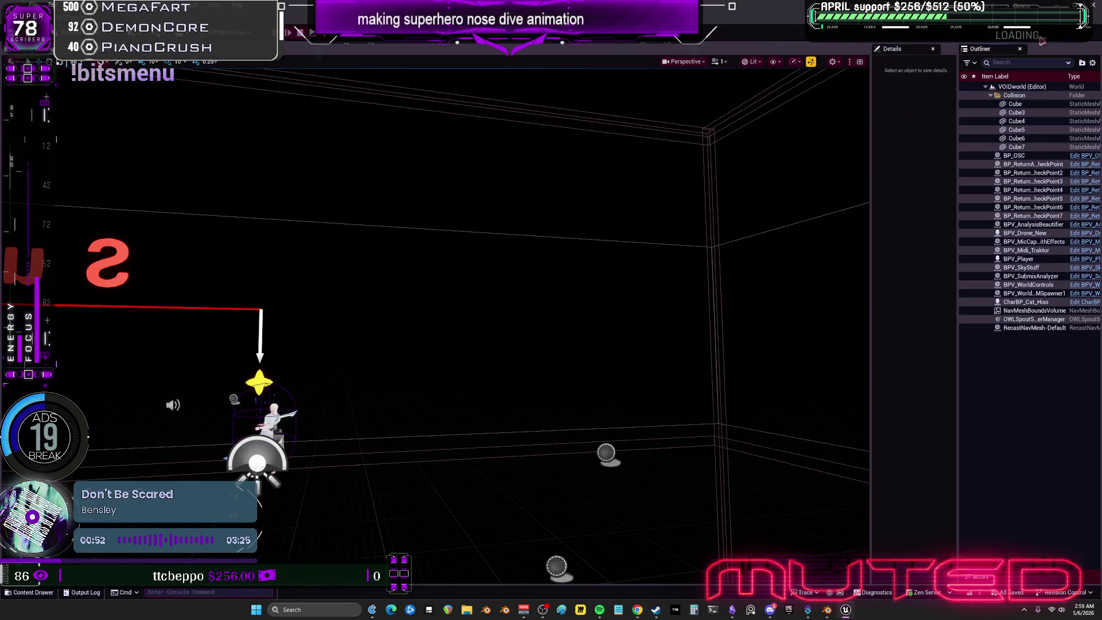
Return to Blender and mute the E_EnginesOpened NLA track.
{"action": "key", "text": "alt+Tab"}
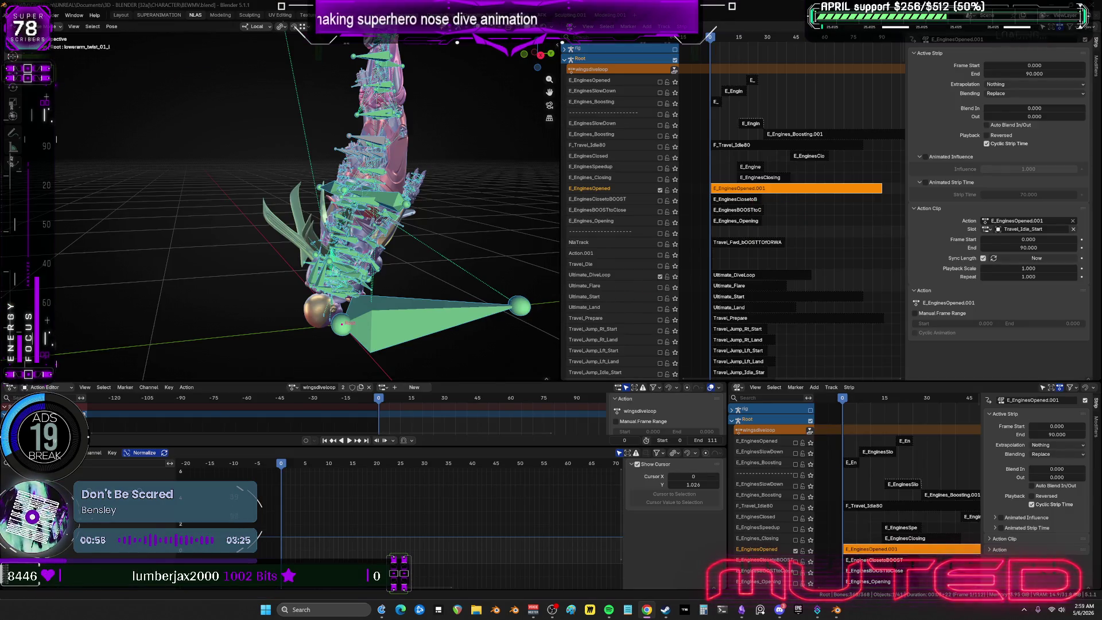
{"action": "key", "text": "alt+Tab"}
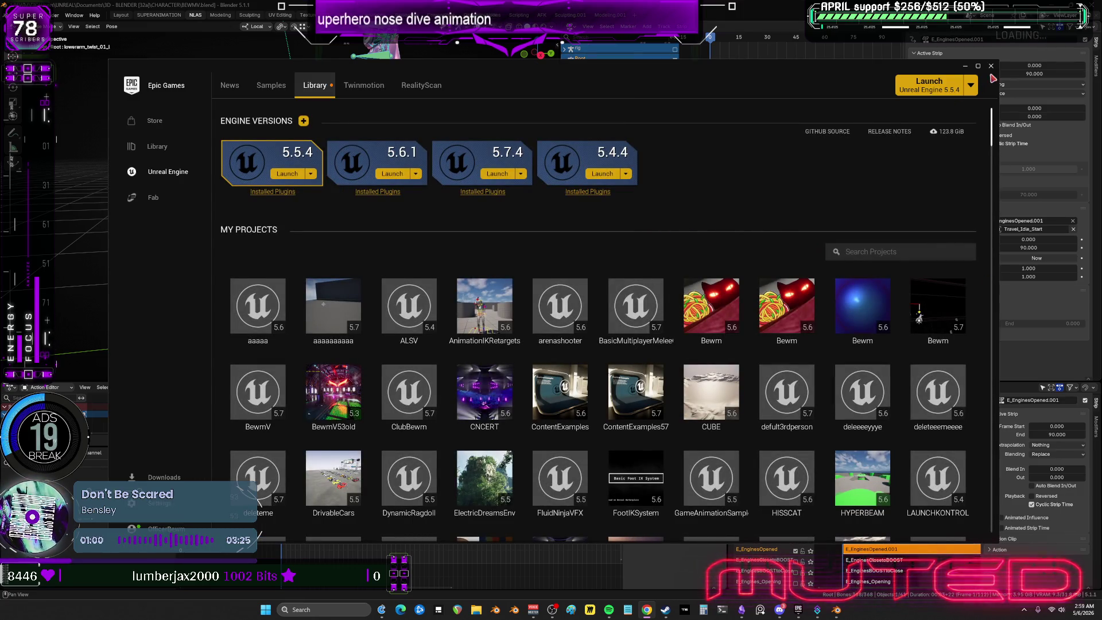
{"action": "mouse_move", "coordinate": [325, 318]}
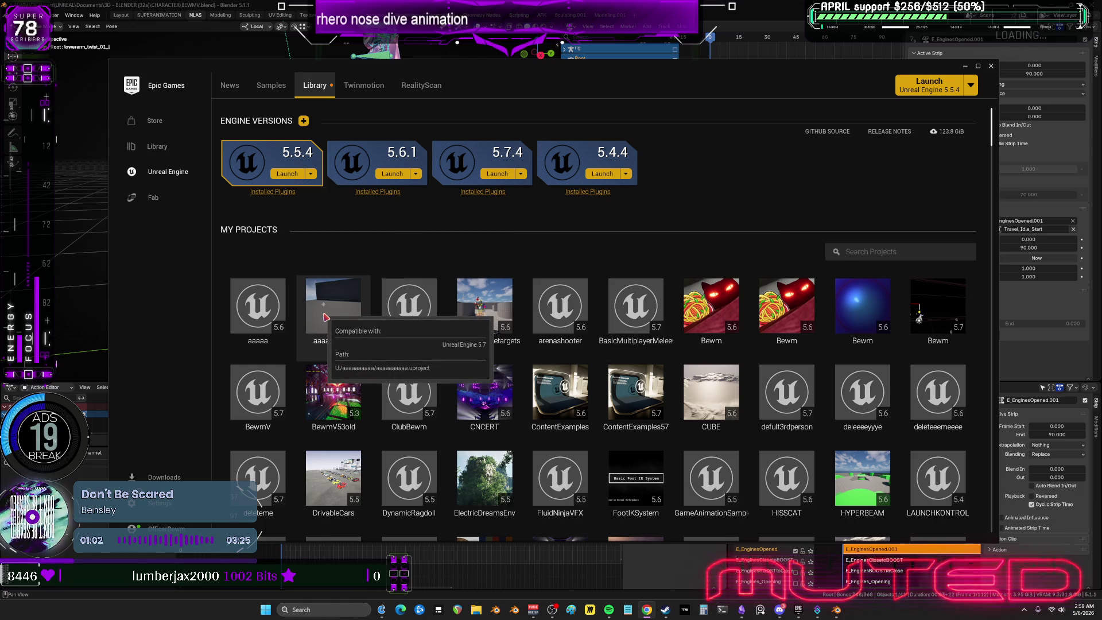
{"action": "key", "text": "alt+Tab"}
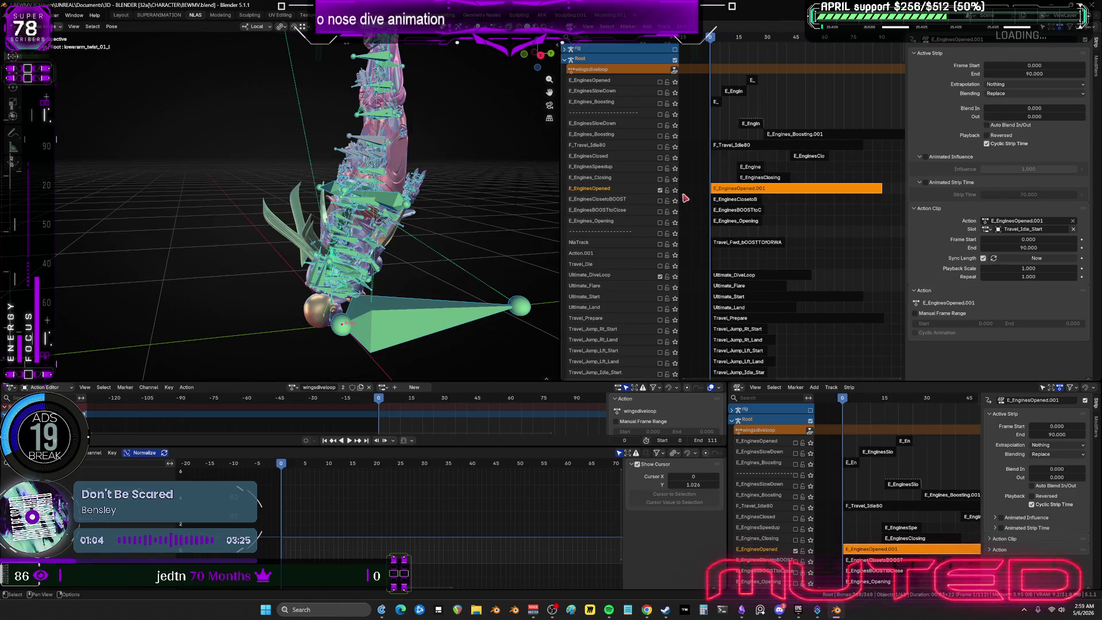
{"action": "left_click", "coordinate": [660, 190]}
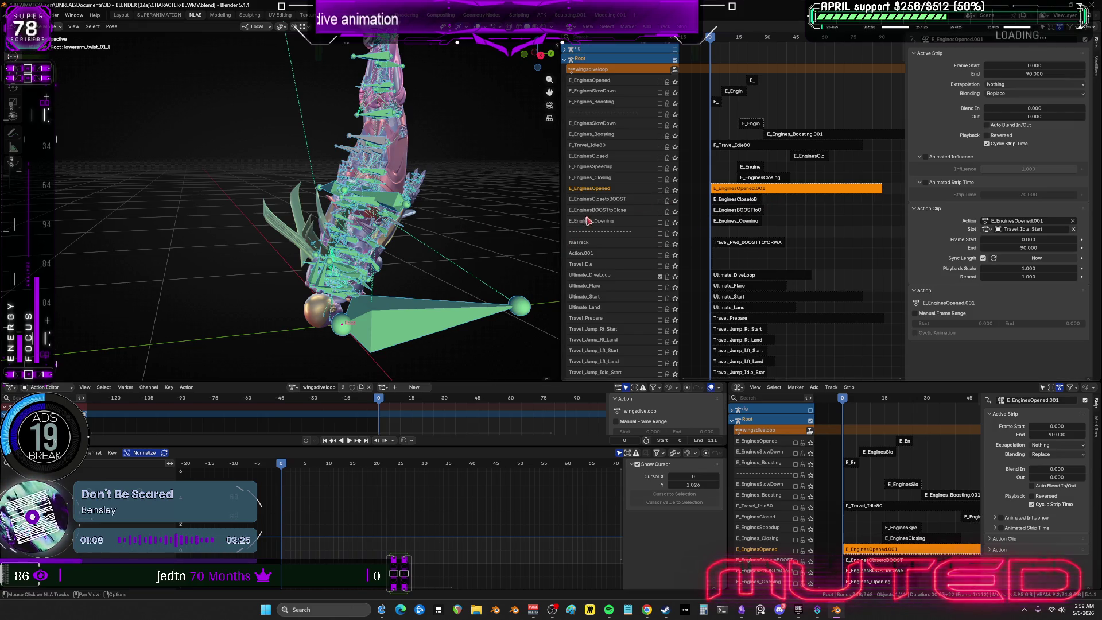
Widen the lower NLA editor by moving its area border left.
{"action": "scroll", "coordinate": [815, 164], "scroll_direction": "down", "scroll_amount": 5}
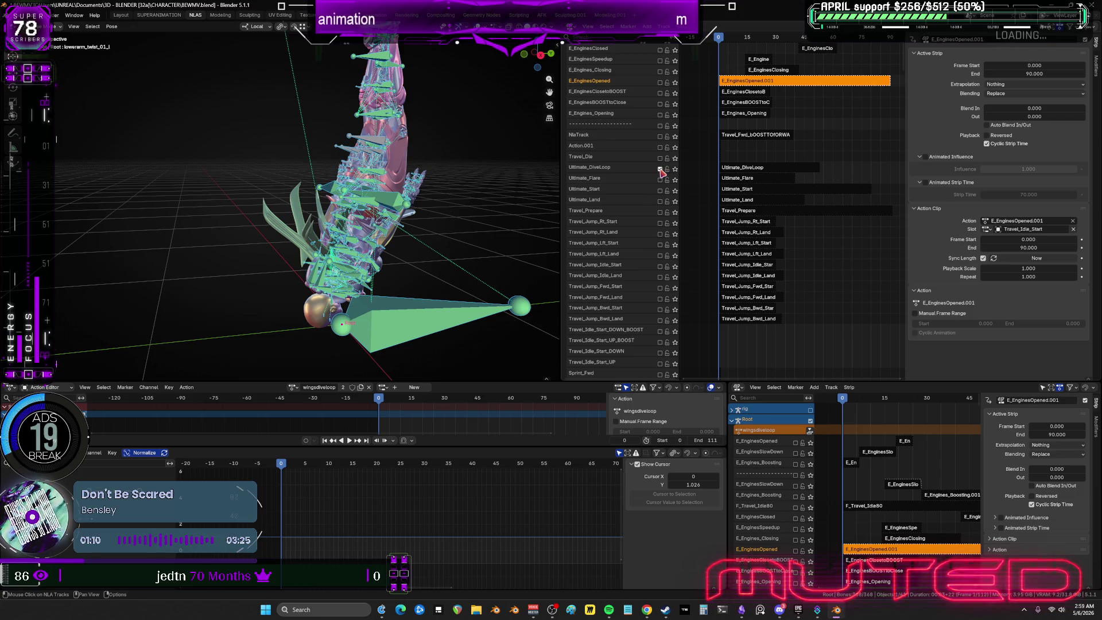
{"action": "scroll", "coordinate": [790, 167], "scroll_direction": "down", "scroll_amount": 15}
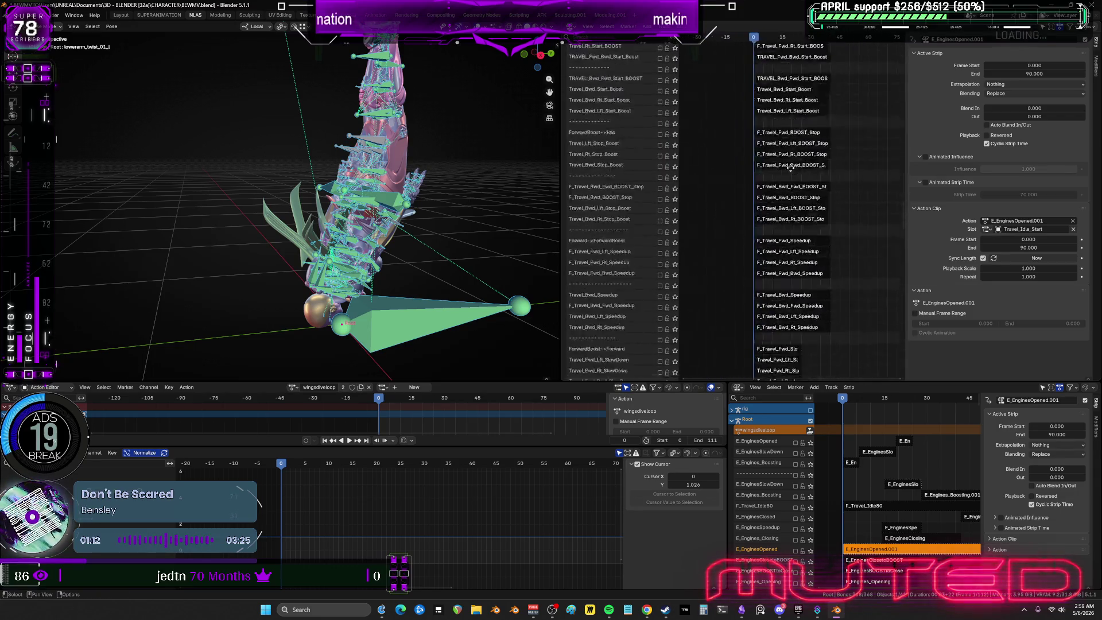
{"action": "scroll", "coordinate": [791, 167], "scroll_direction": "up", "scroll_amount": 15}
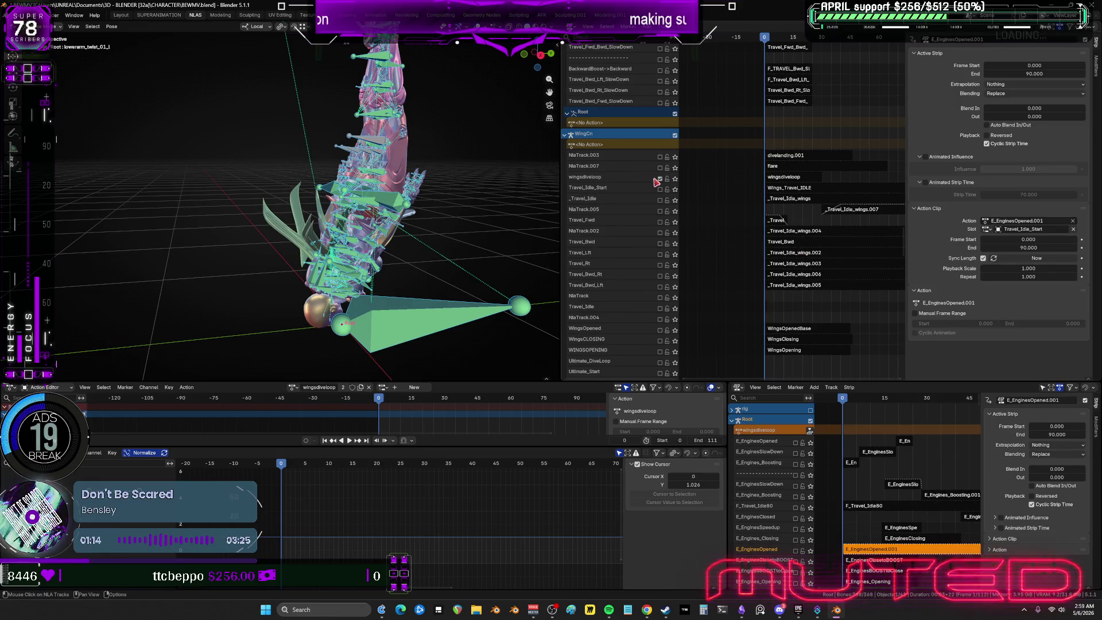
{"action": "scroll", "coordinate": [844, 145], "scroll_direction": "up", "scroll_amount": 10}
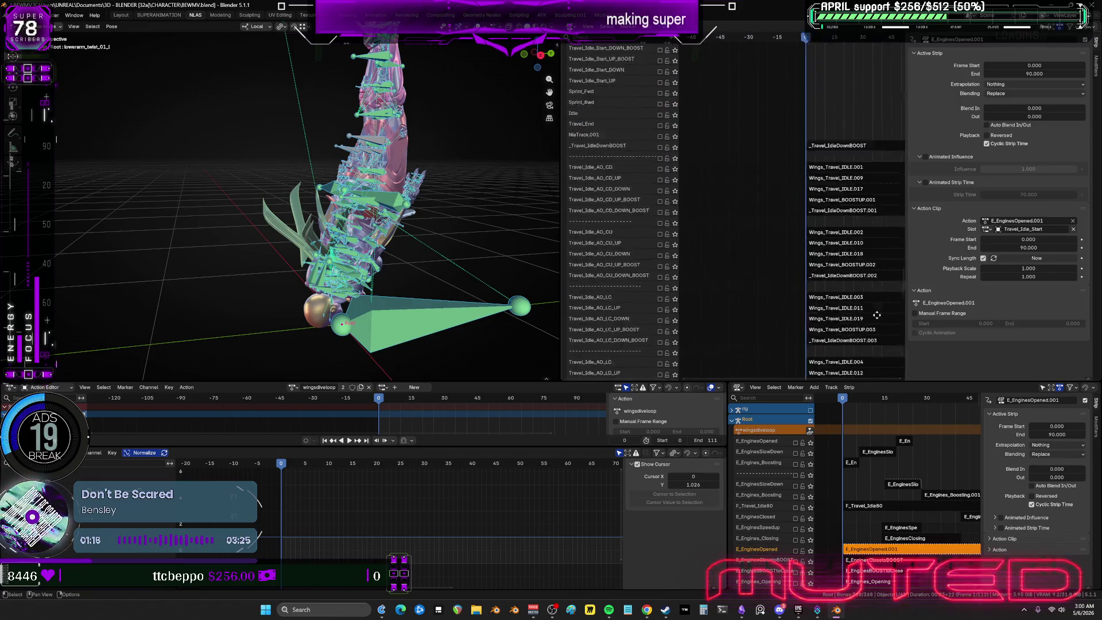
{"action": "scroll", "coordinate": [784, 75], "scroll_direction": "up", "scroll_amount": 15}
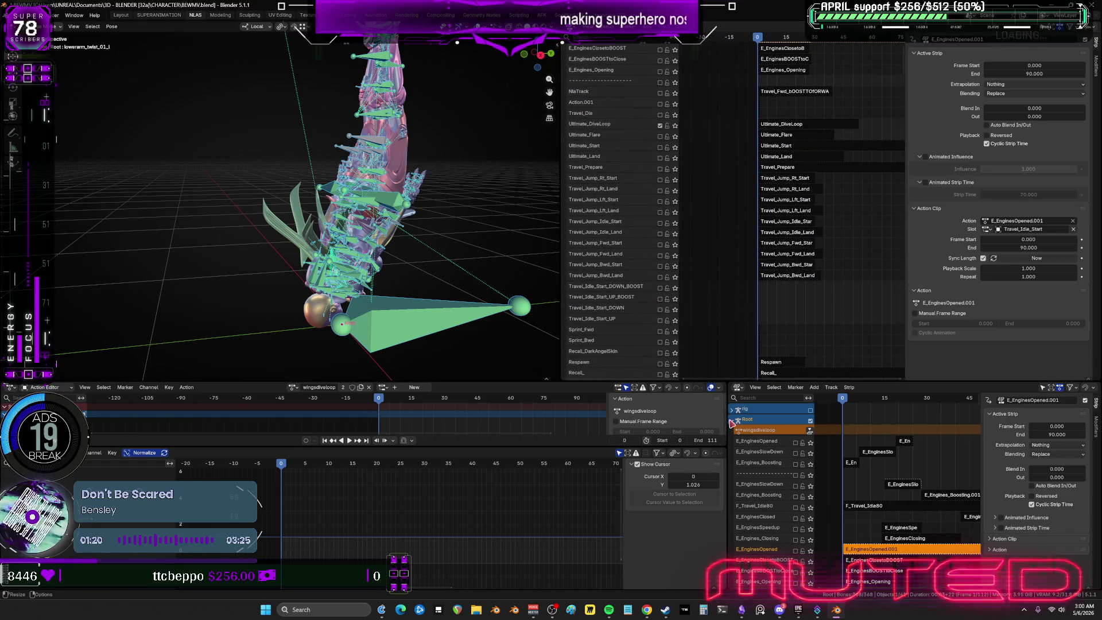
{"action": "left_click_drag", "start_coordinate": [729, 402], "coordinate": [612, 393]}
{"action": "left_click", "coordinate": [613, 388]}
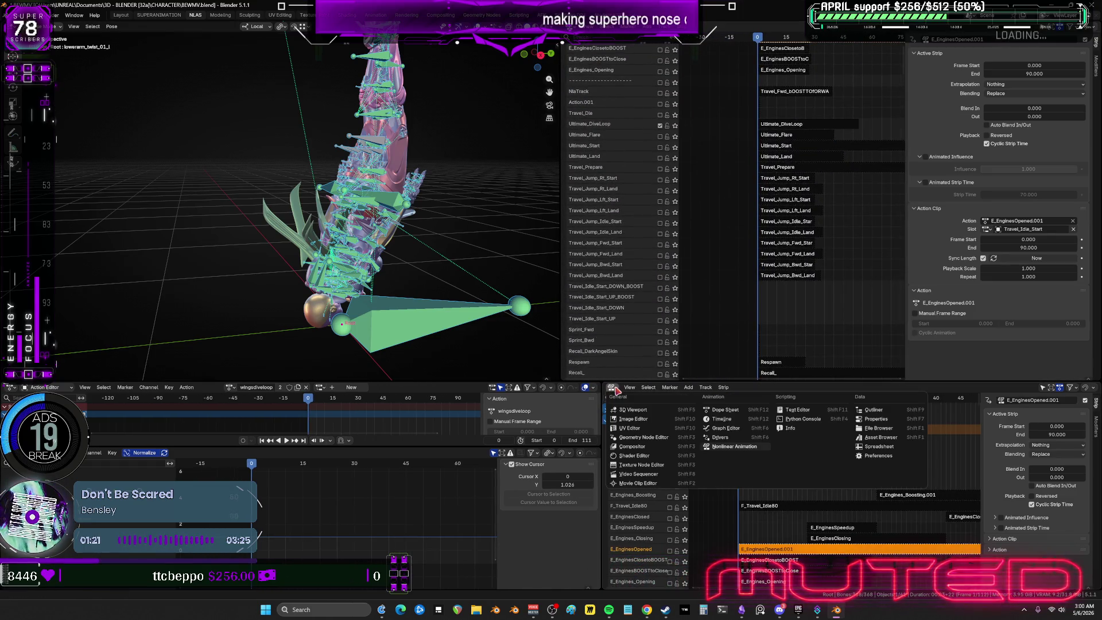
{"action": "left_click", "coordinate": [861, 418]}
{"action": "left_click", "coordinate": [610, 534]}
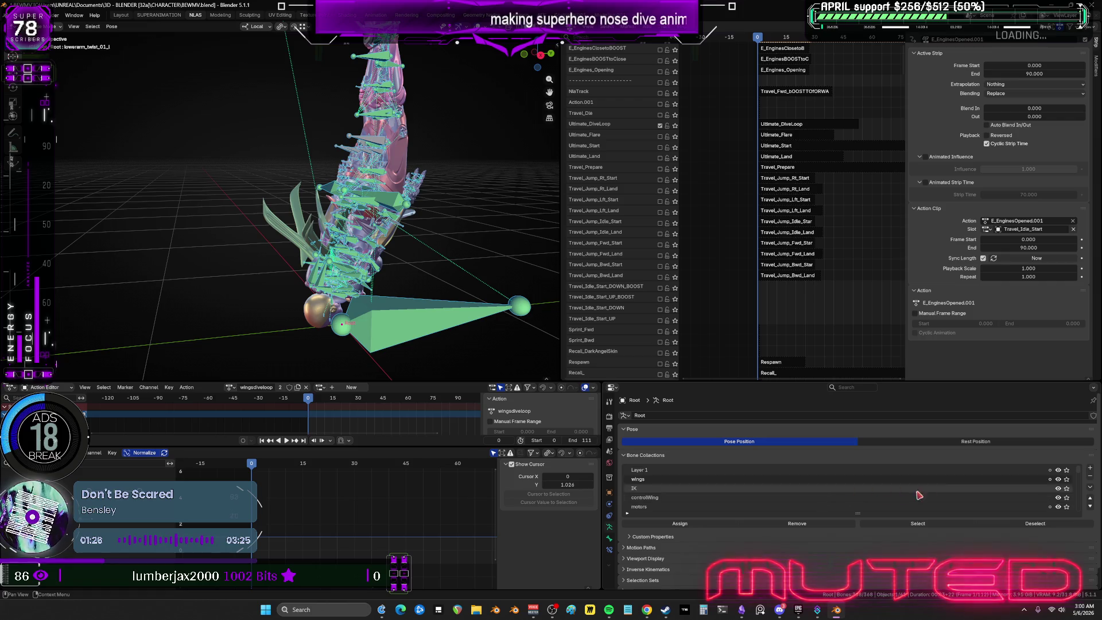
{"action": "left_click", "coordinate": [1066, 480]}
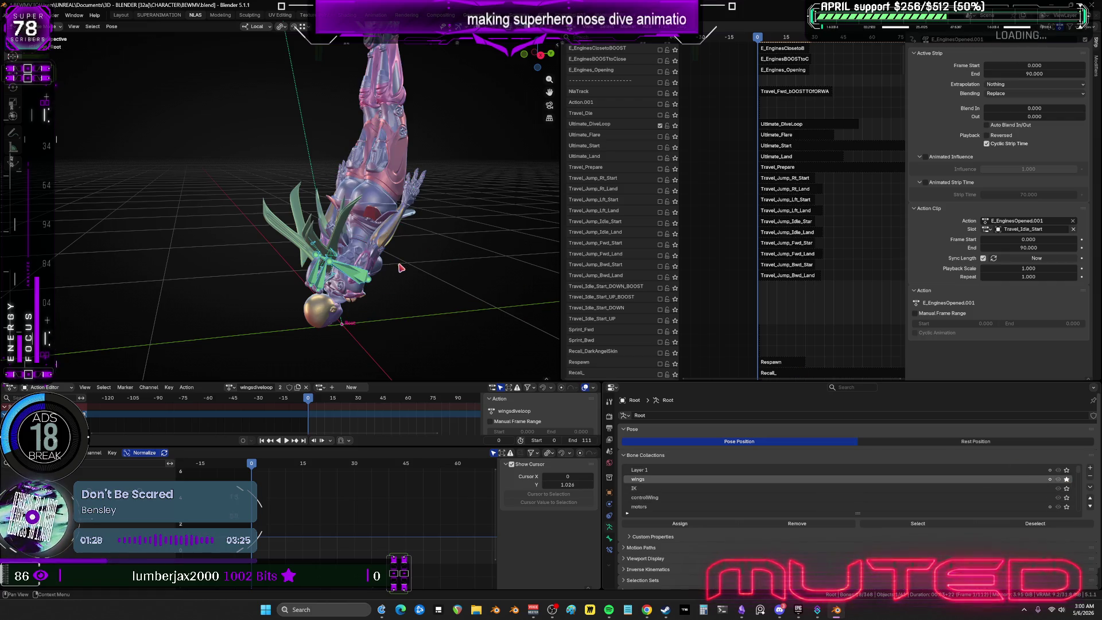
{"action": "mouse_move", "coordinate": [401, 268]}
{"action": "middle_mouse_down"}
{"action": "mouse_move", "coordinate": [367, 247]}
{"action": "mouse_move", "coordinate": [349, 282]}
{"action": "middle_mouse_up"}
{"action": "scroll", "coordinate": [387, 279], "scroll_direction": "up", "scroll_amount": 6}
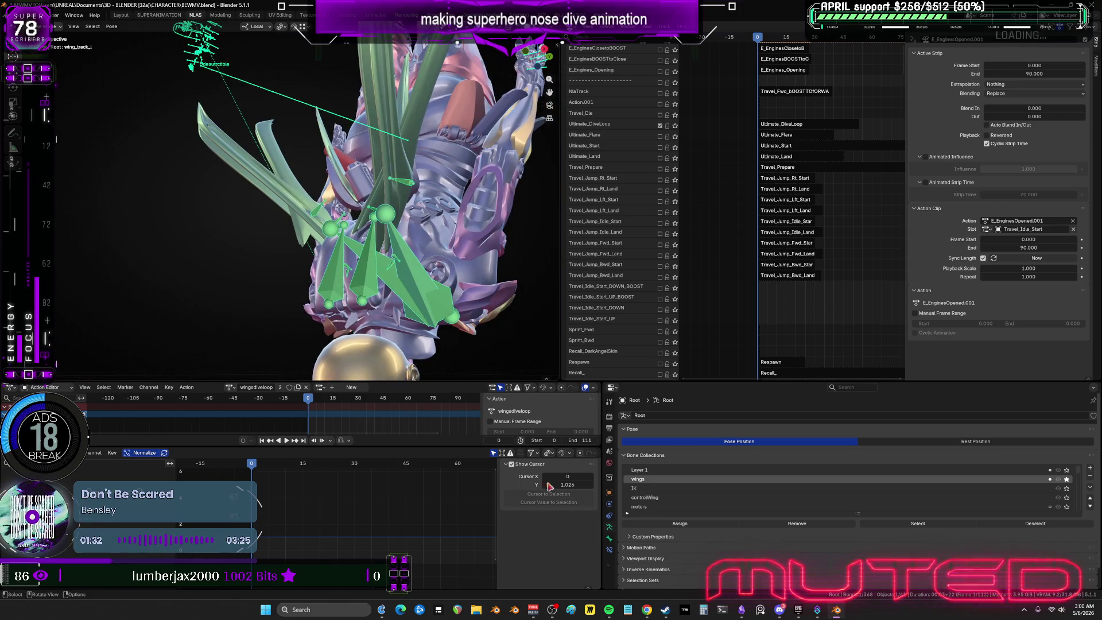
{"action": "left_click", "coordinate": [609, 549]}
{"action": "left_click", "coordinate": [1066, 432]}
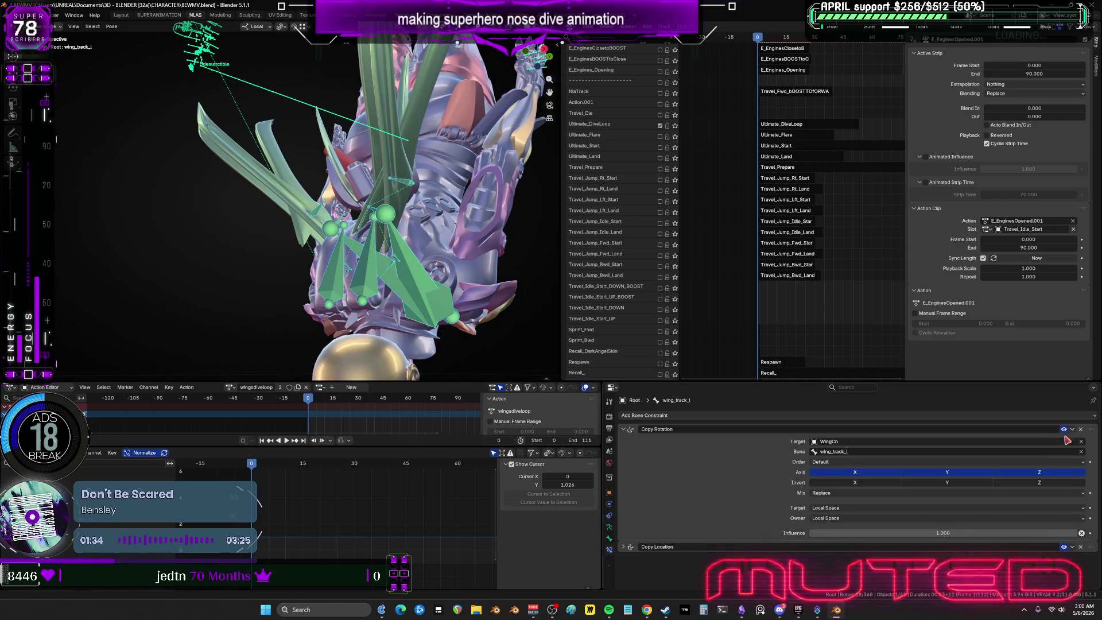
{"action": "left_click", "coordinate": [1063, 429]}
{"action": "left_click", "coordinate": [1063, 546]}
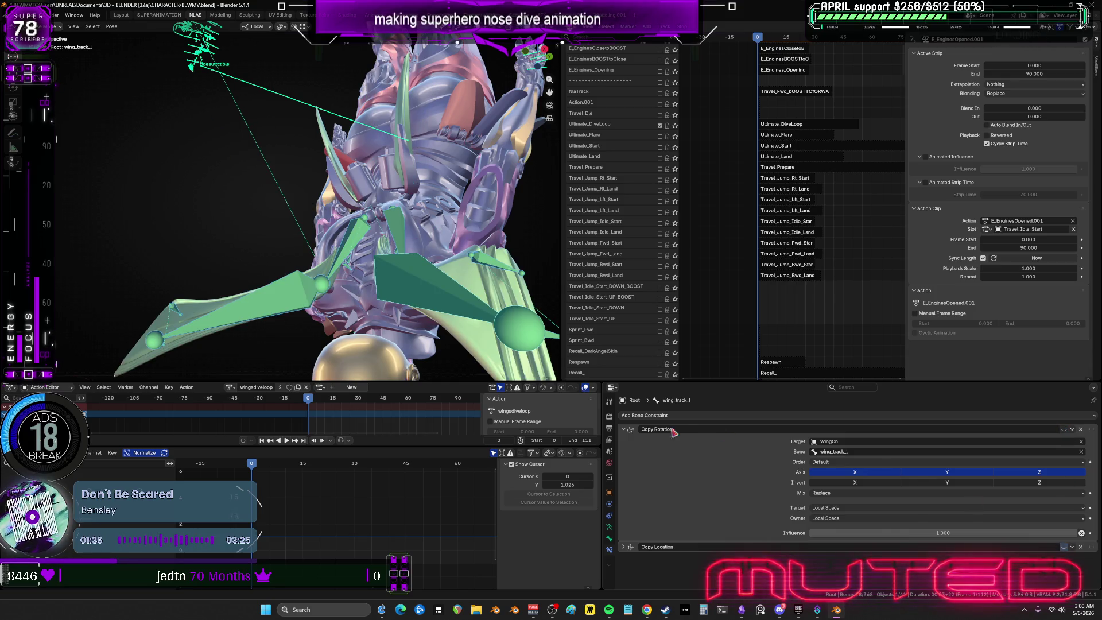
{"action": "left_click", "coordinate": [609, 528]}
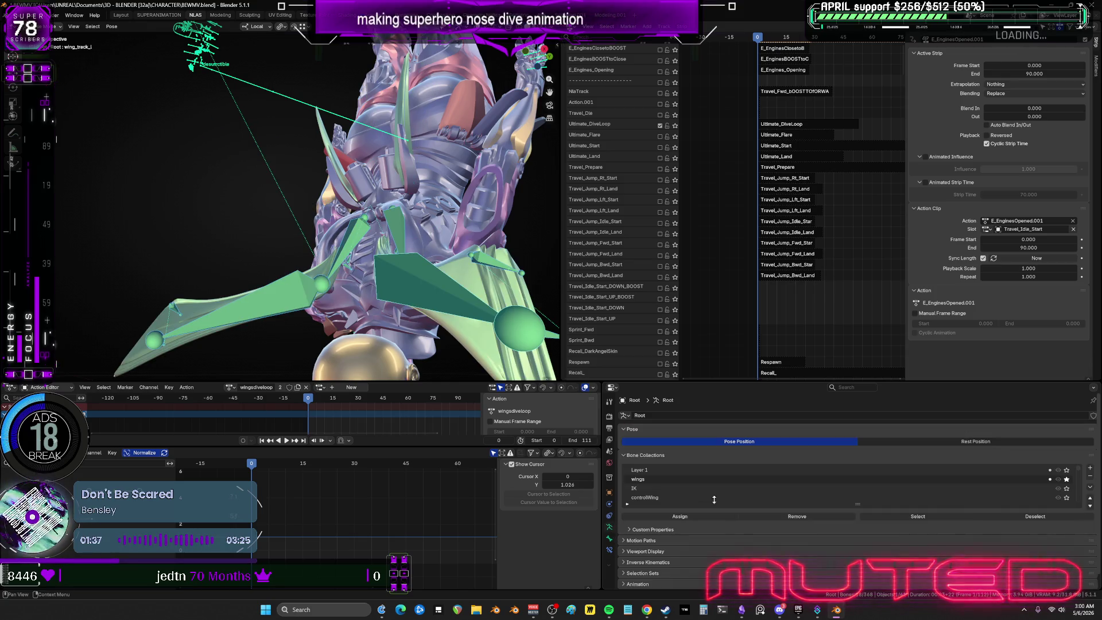
{"action": "left_click", "coordinate": [1066, 479]}
{"action": "scroll", "coordinate": [1044, 487], "scroll_direction": "up", "scroll_amount": 5}
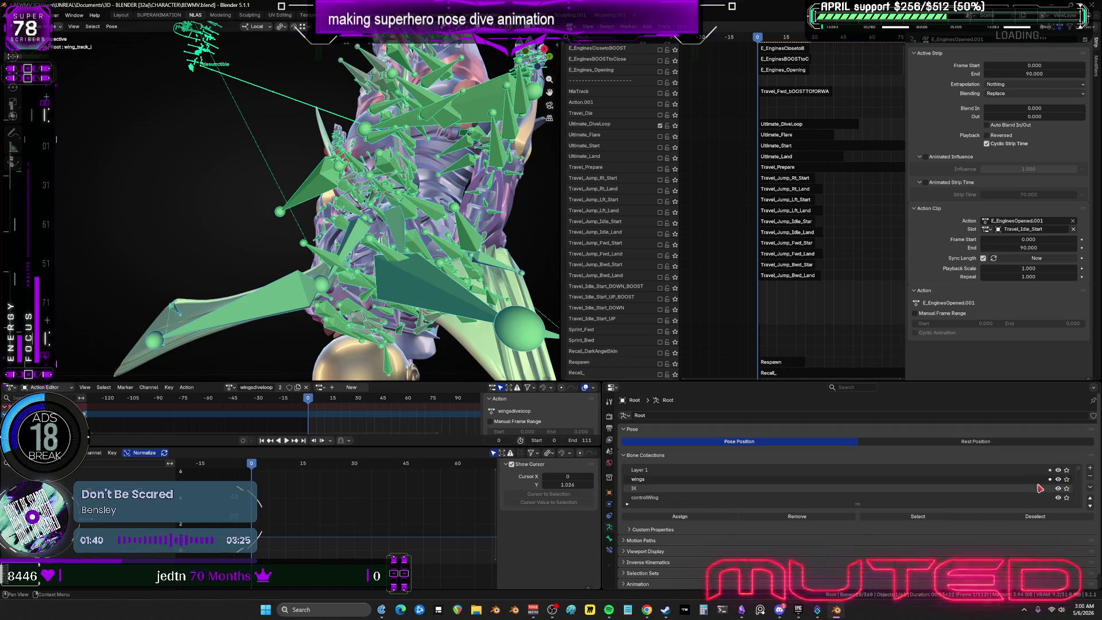
{"action": "scroll", "coordinate": [1023, 490], "scroll_direction": "up", "scroll_amount": 5}
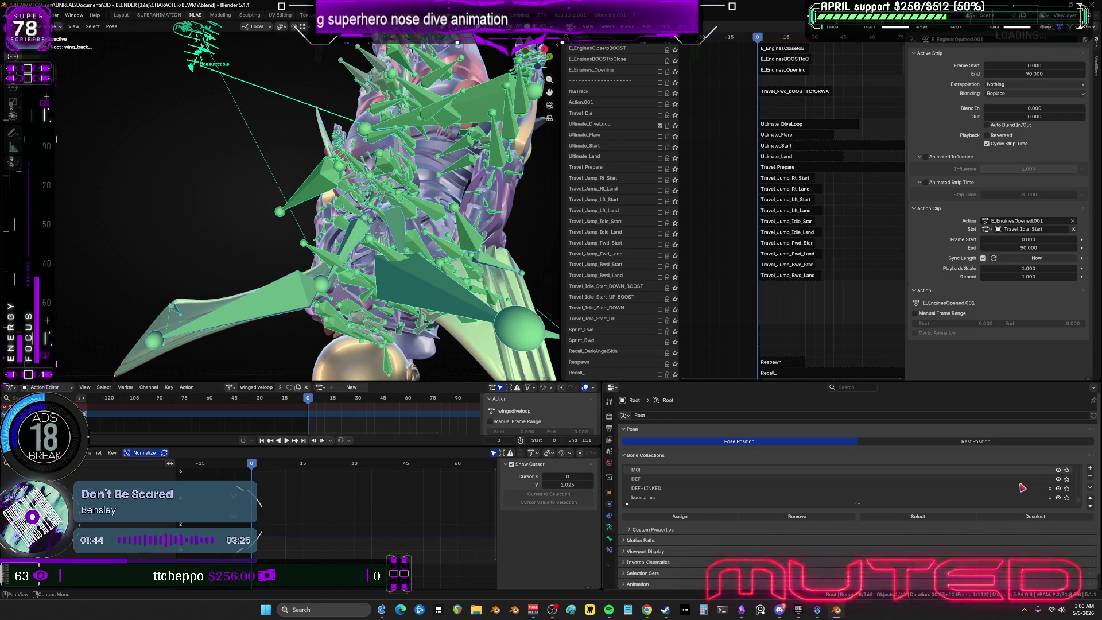
{"action": "scroll", "coordinate": [1022, 487], "scroll_direction": "down", "scroll_amount": 5}
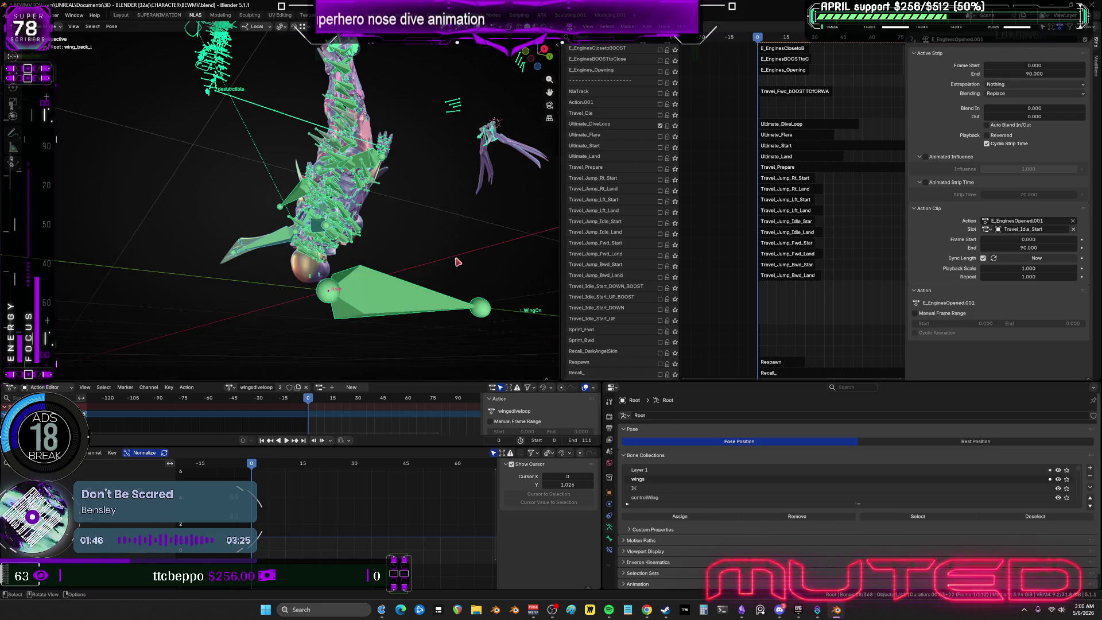
{"action": "middle_click_drag", "start_coordinate": [826, 160], "coordinate": [815, 312]}
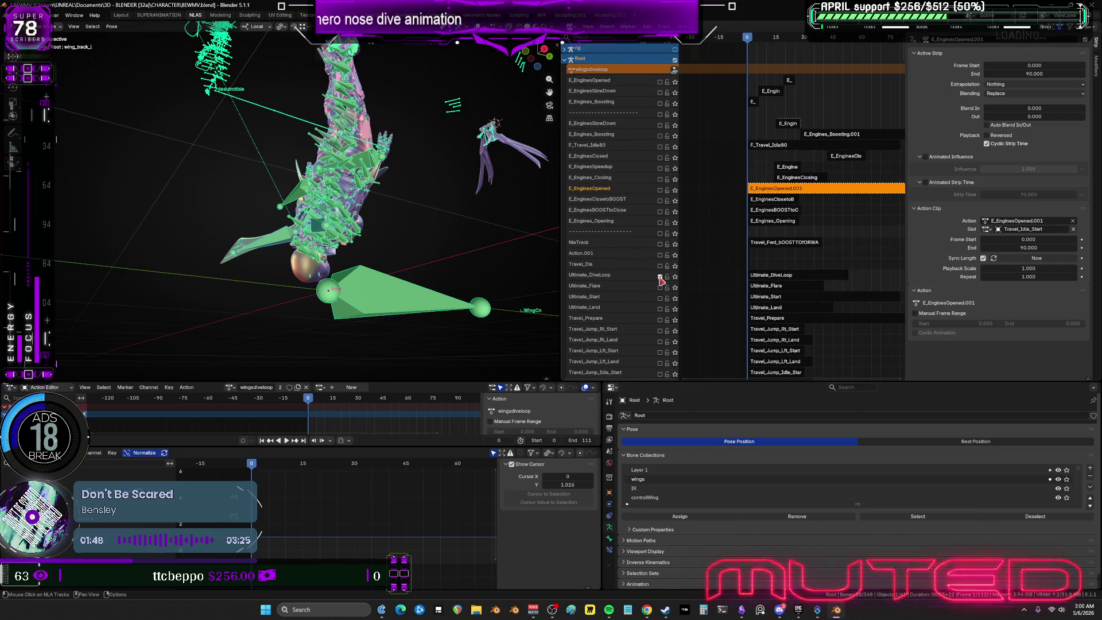
Solo Ultimate_DiveLoop, play it, hide overlays and scrub back through the dive loop.
{"action": "scroll", "coordinate": [718, 271], "scroll_direction": "down", "scroll_amount": 1, "text": "shift"}
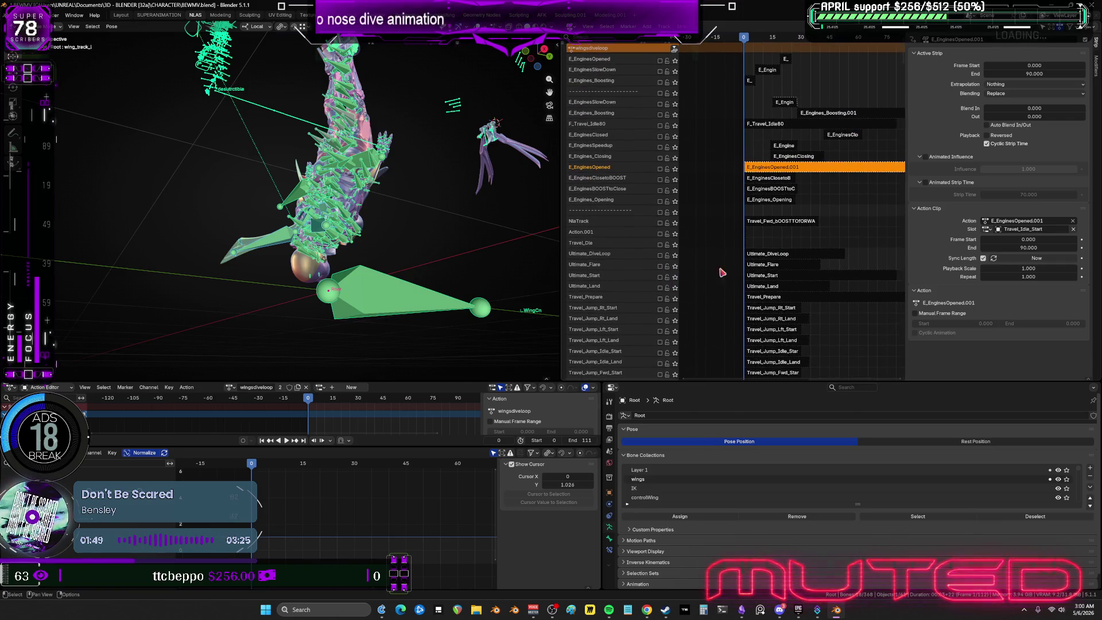
{"action": "left_click", "coordinate": [674, 256]}
{"action": "key", "text": "space"}
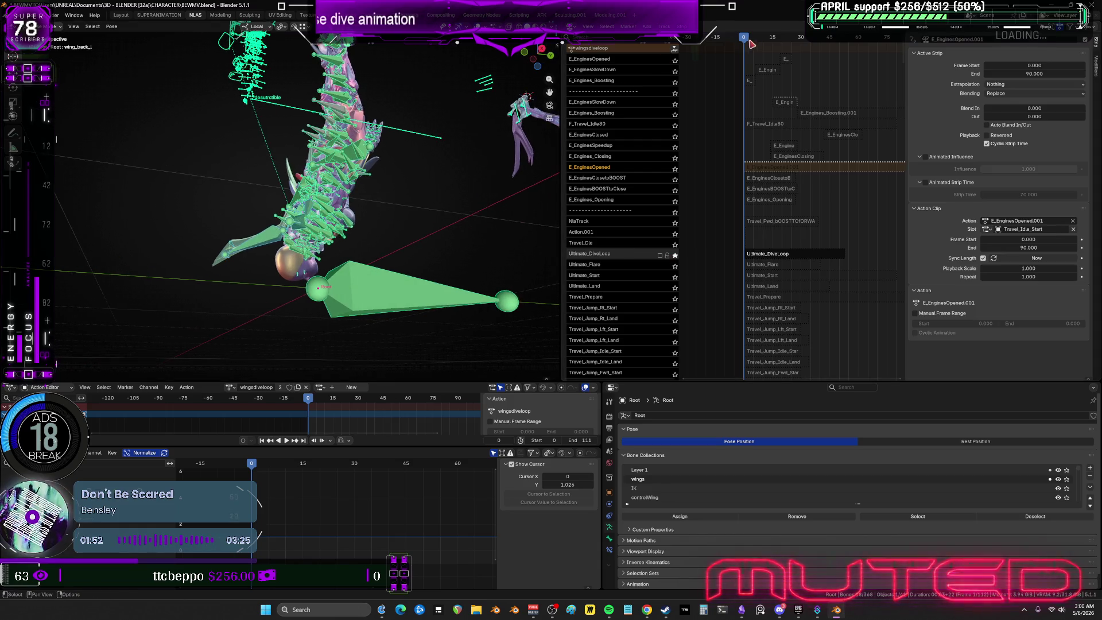
{"action": "key", "text": "space"}
{"action": "key", "text": "shift+alt+z"}
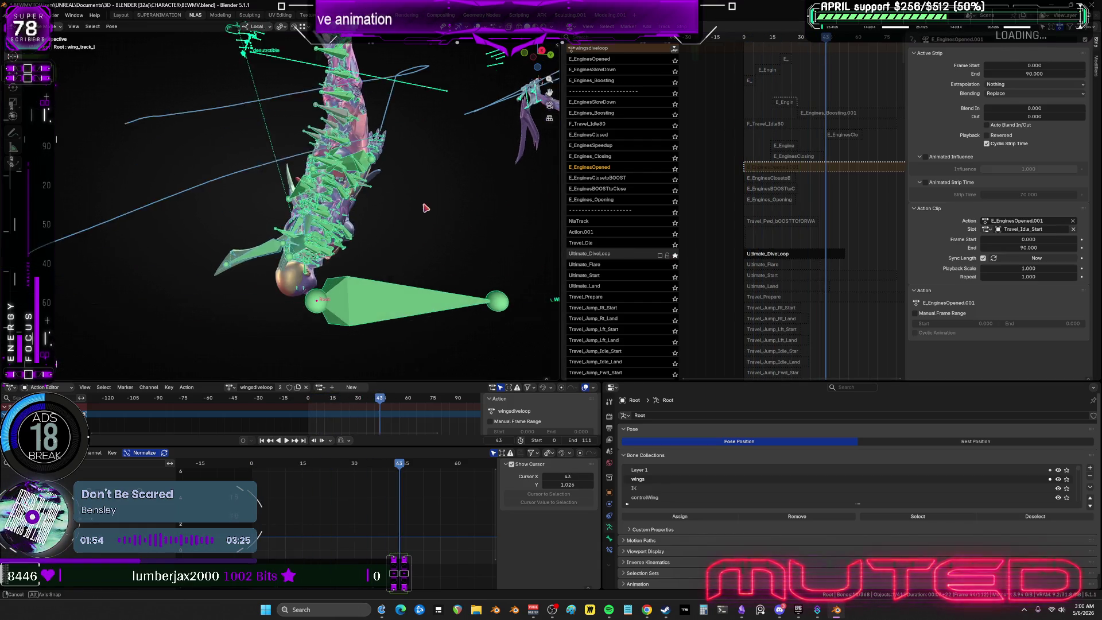
{"action": "left_click_drag", "start_coordinate": [425, 258], "coordinate": [339, 293], "text": "alt"}
Unsolo Ultimate_DiveLoop, solo Ultimate_Flare and scrub forward through the flare motion.
{"action": "left_click", "coordinate": [675, 255]}
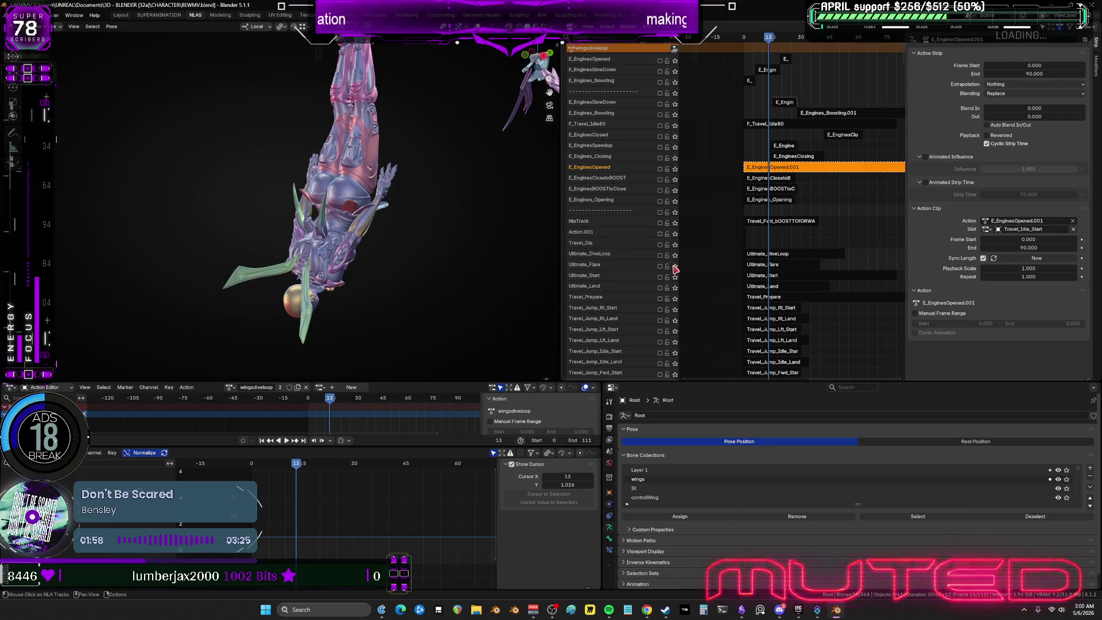
{"action": "left_click", "coordinate": [675, 266]}
{"action": "mouse_move", "coordinate": [492, 245]}
{"action": "left_mouse_down", "text": "alt"}
{"action": "mouse_move", "coordinate": [381, 263]}
{"action": "mouse_move", "coordinate": [387, 182]}
{"action": "mouse_move", "coordinate": [303, 215]}
{"action": "mouse_move", "coordinate": [227, 224]}
{"action": "left_mouse_up", "text": "alt"}
Scrub through the Ultimate_Flare frames in a maximised 3D view, back and forth.
{"action": "key", "text": "ctrl+space"}
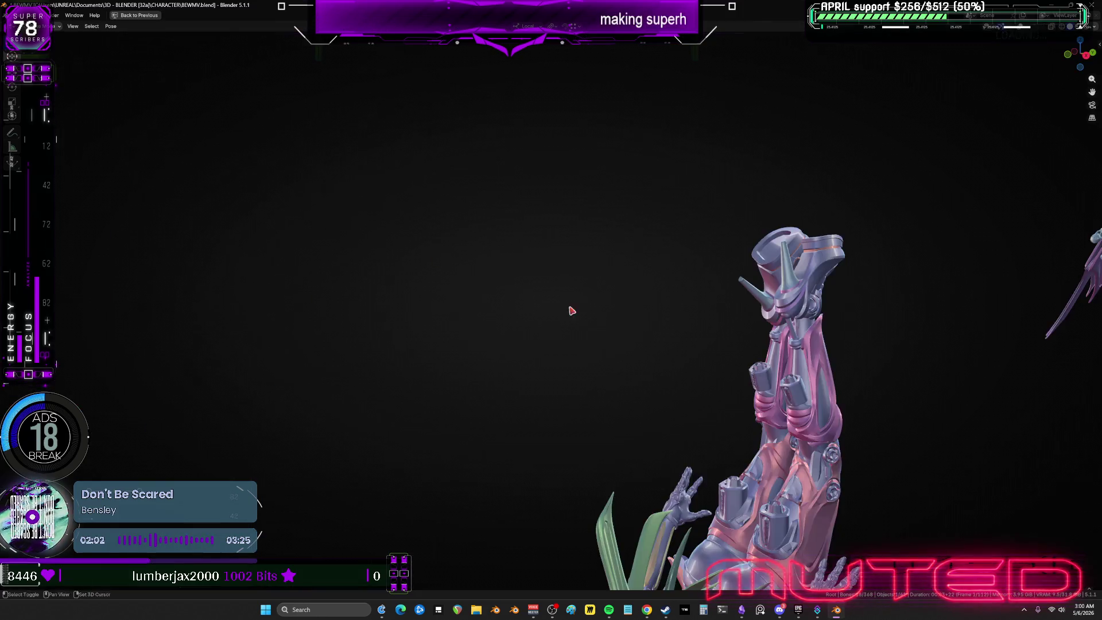
{"action": "mouse_move", "coordinate": [476, 283]}
{"action": "left_mouse_down", "text": "alt"}
{"action": "mouse_move", "coordinate": [479, 293]}
{"action": "mouse_move", "coordinate": [347, 282]}
{"action": "mouse_move", "coordinate": [524, 287]}
{"action": "mouse_move", "coordinate": [636, 327]}
{"action": "left_mouse_up", "text": "alt"}
{"action": "key", "text": "ctrl+space"}
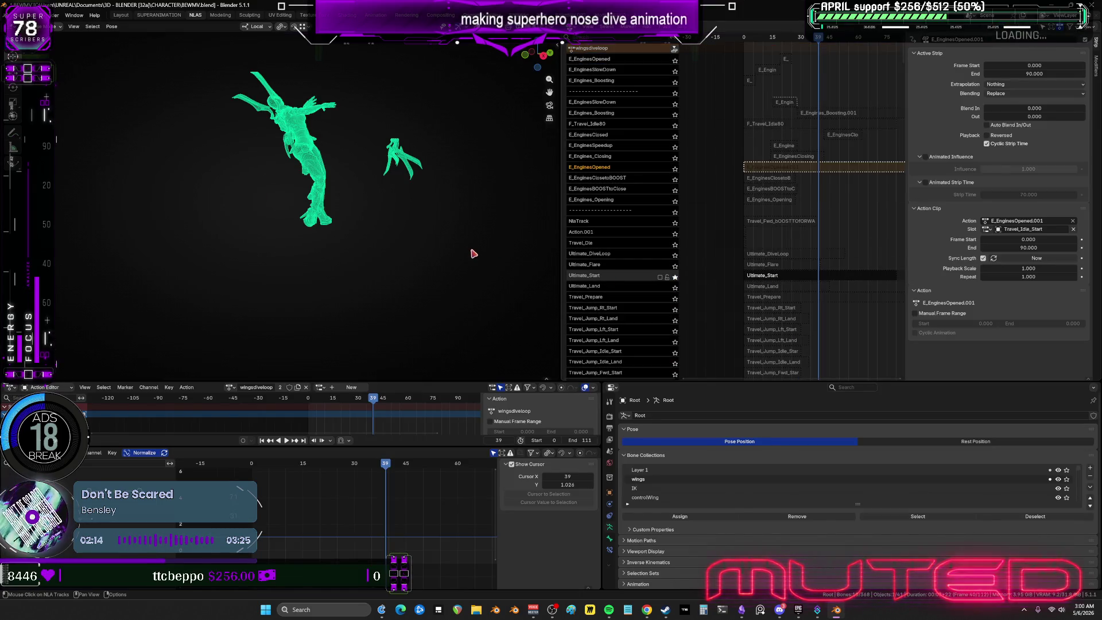
{"action": "key", "text": "ctrl+space"}
{"action": "mouse_move", "coordinate": [536, 266]}
{"action": "left_mouse_down", "text": "alt"}
{"action": "mouse_move", "coordinate": [423, 272]}
{"action": "mouse_move", "coordinate": [636, 320]}
{"action": "mouse_move", "coordinate": [531, 319]}
{"action": "mouse_move", "coordinate": [359, 357]}
{"action": "left_mouse_up", "text": "alt"}
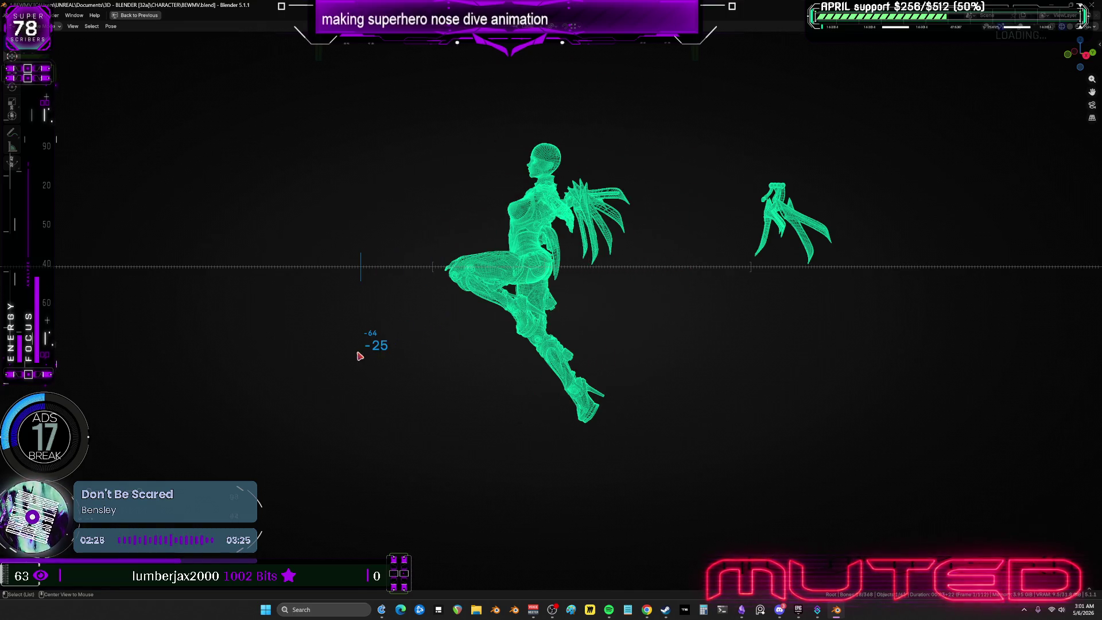
{"action": "key", "text": "ctrl+space"}
Solo Ultimate_Land and scrub the maximised view to the crouched landing pose.
{"action": "left_click", "coordinate": [674, 277]}
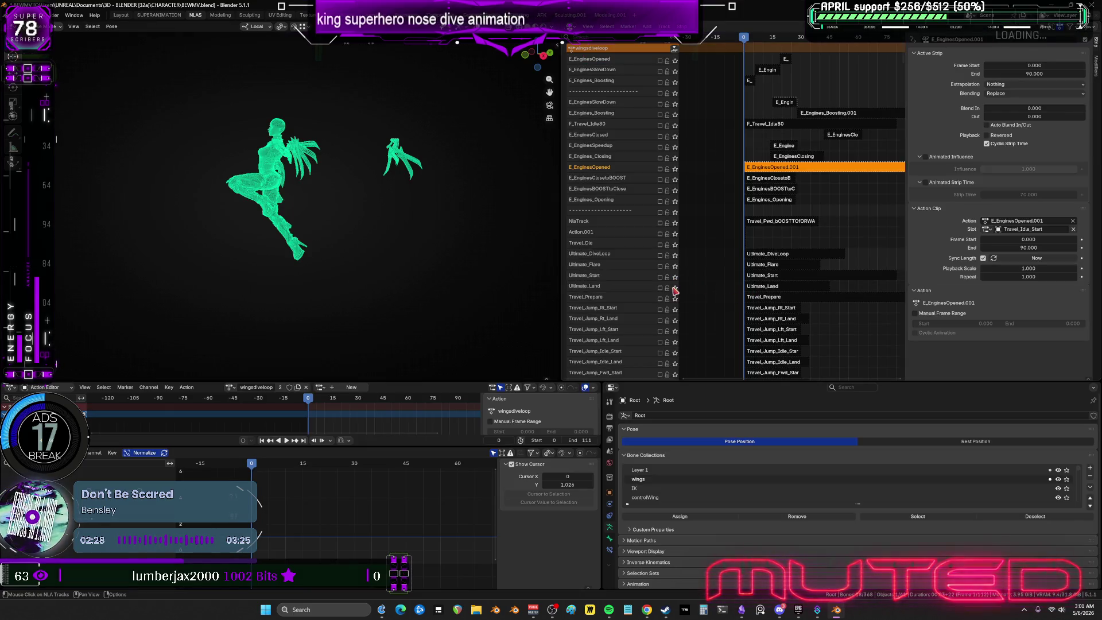
{"action": "left_click", "coordinate": [675, 287]}
{"action": "key", "text": "ctrl+space"}
{"action": "mouse_move", "coordinate": [436, 270]}
{"action": "left_mouse_down", "text": "alt"}
{"action": "mouse_move", "coordinate": [516, 270]}
{"action": "mouse_move", "coordinate": [474, 276]}
{"action": "mouse_move", "coordinate": [523, 301]}
{"action": "left_mouse_up", "text": "alt"}
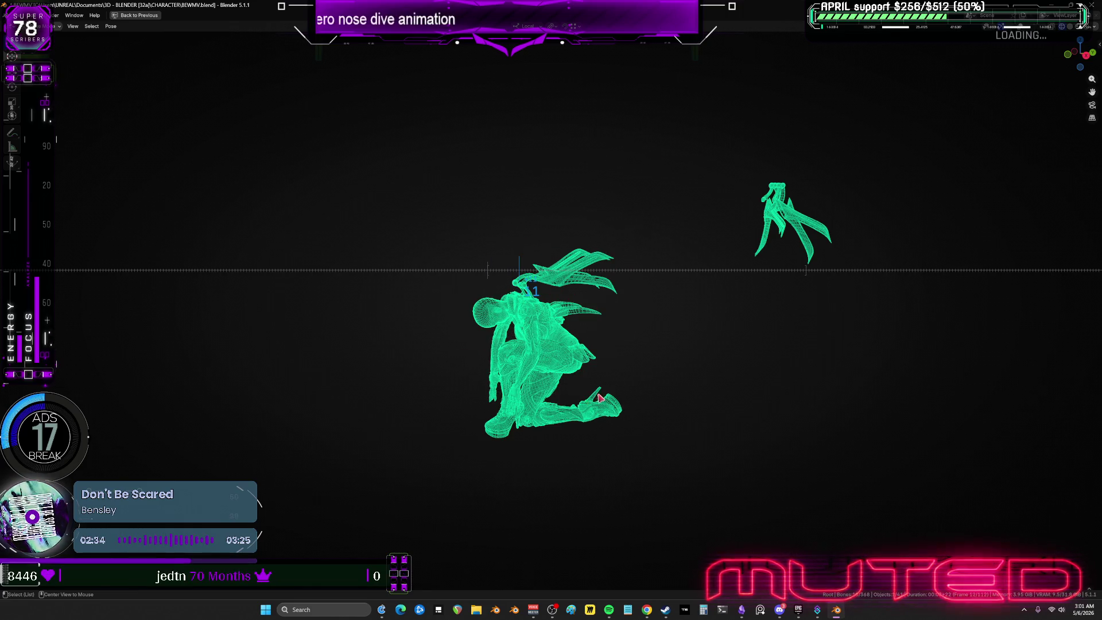
{"action": "mouse_move", "coordinate": [615, 285]}
{"action": "left_mouse_down", "text": "alt"}
{"action": "mouse_move", "coordinate": [562, 299]}
{"action": "mouse_move", "coordinate": [693, 327]}
{"action": "mouse_move", "coordinate": [628, 336]}
{"action": "mouse_move", "coordinate": [634, 320]}
{"action": "left_mouse_up", "text": "alt"}
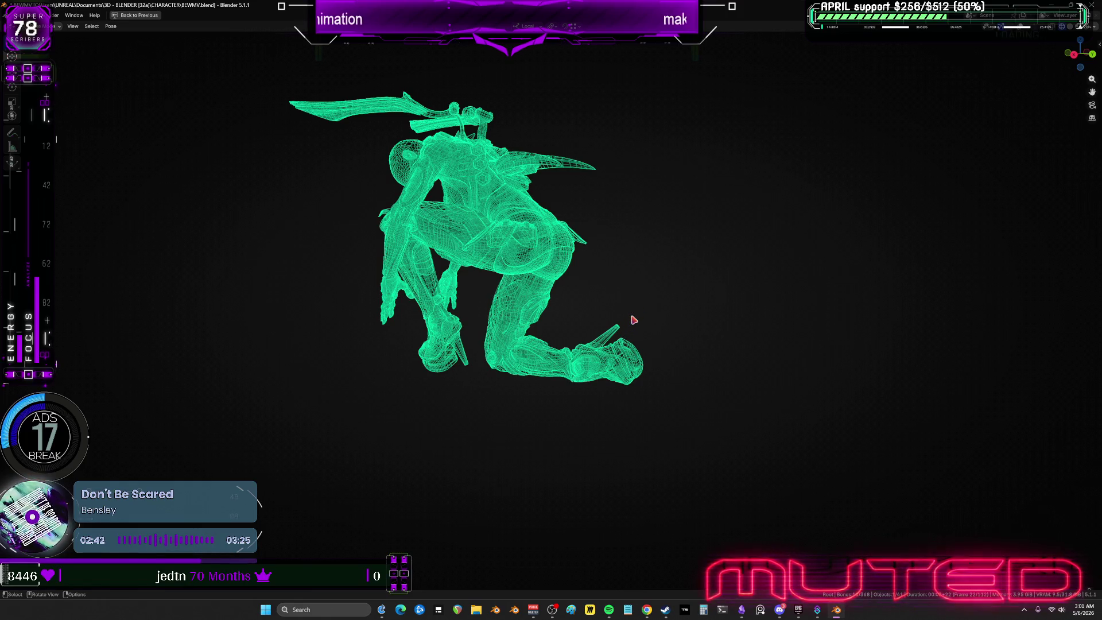
{"action": "left_click_drag", "start_coordinate": [590, 104], "coordinate": [590, 250], "text": "alt"}
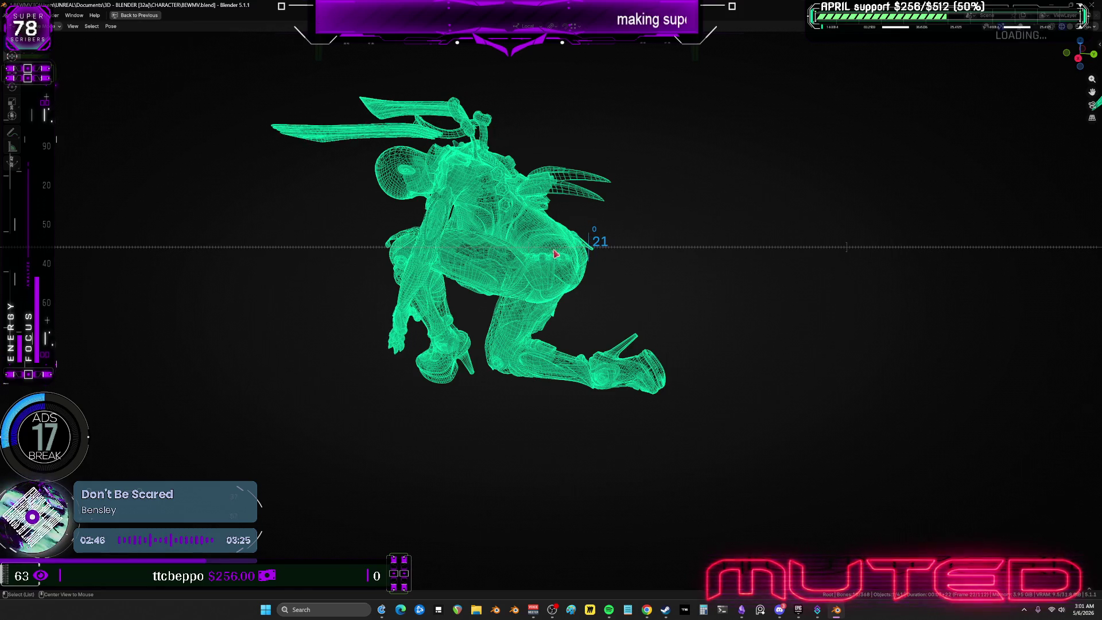
{"action": "key", "text": "ctrl+space"}
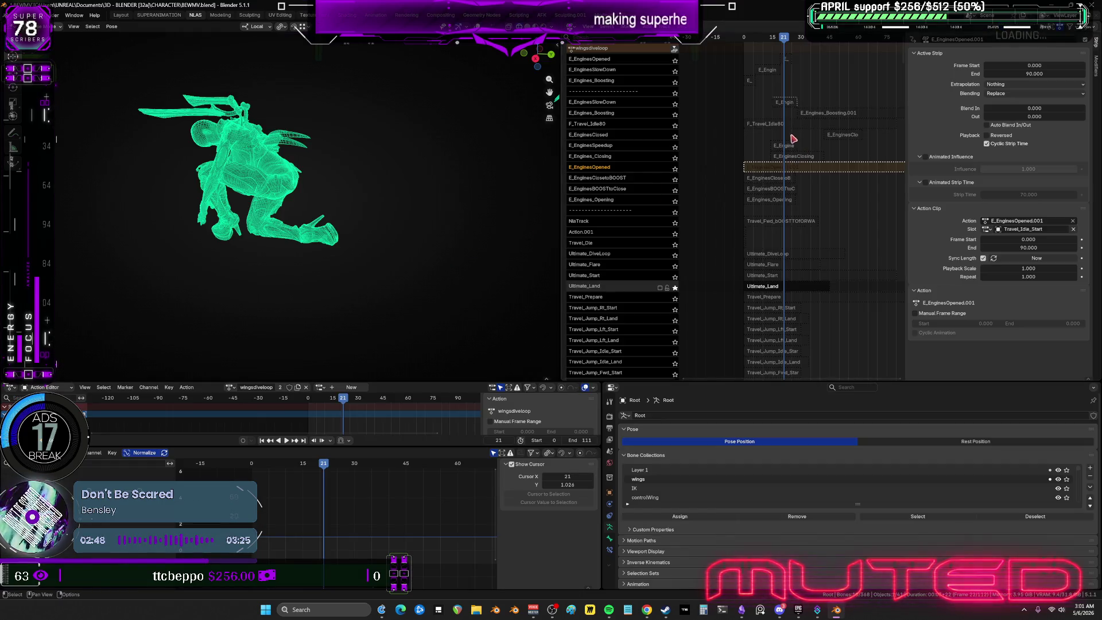
Select the Ultimate_Land strip, scrub the landing and select the calfmotorextend_r leg bone.
{"action": "middle_click_drag", "start_coordinate": [793, 139], "coordinate": [787, 189]}
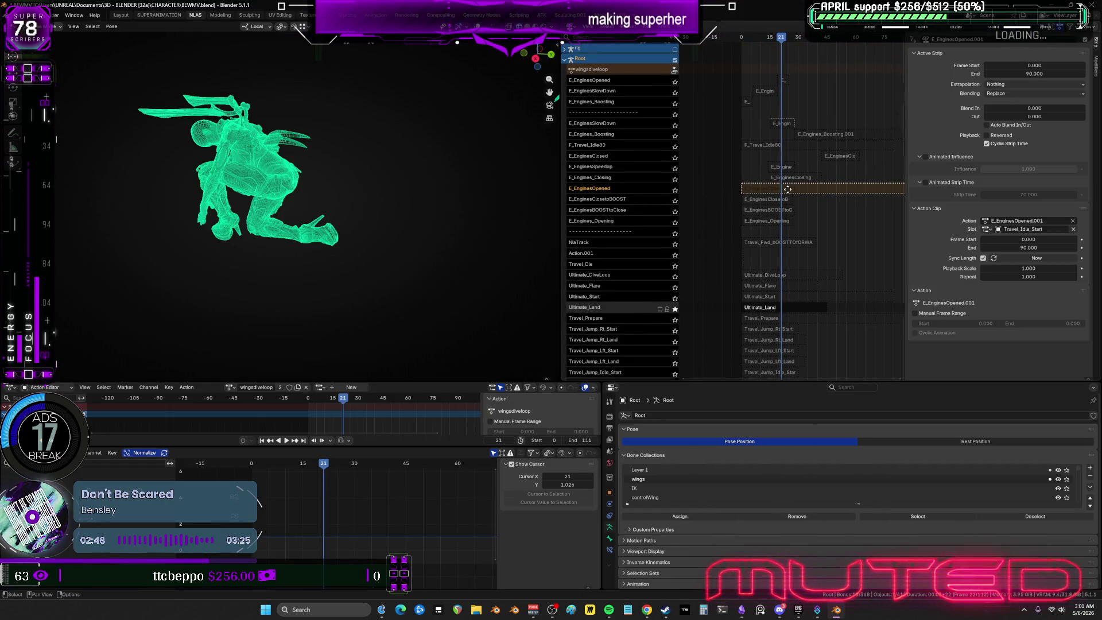
{"action": "left_click", "coordinate": [758, 309]}
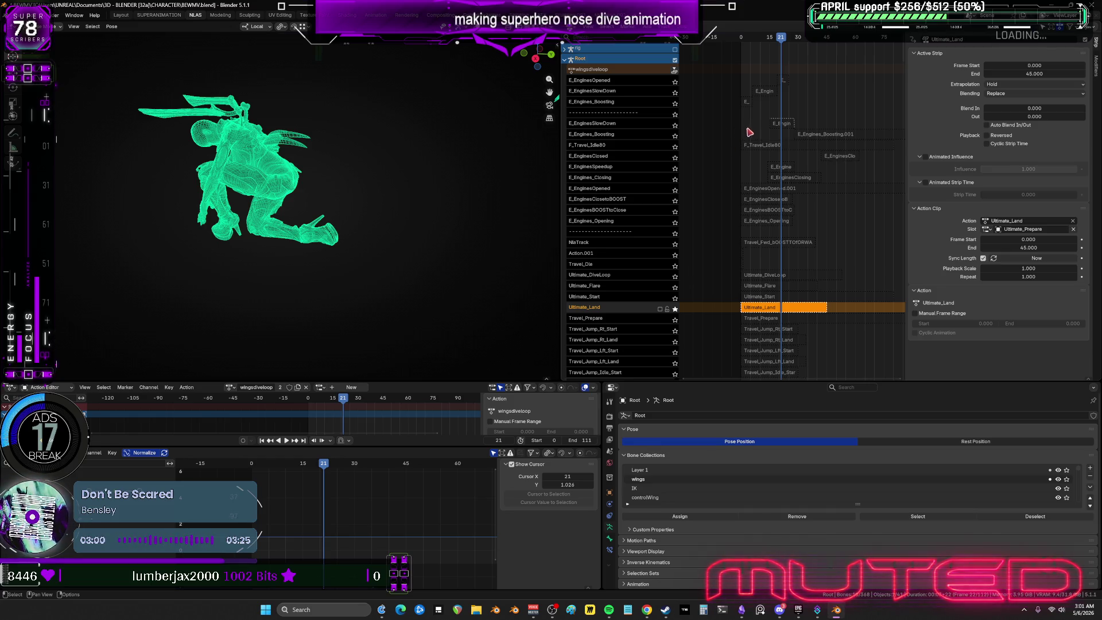
{"action": "scroll", "coordinate": [323, 242], "scroll_direction": "up", "scroll_amount": 4, "text": "alt"}
{"action": "scroll", "coordinate": [322, 242], "scroll_direction": "up", "scroll_amount": 5}
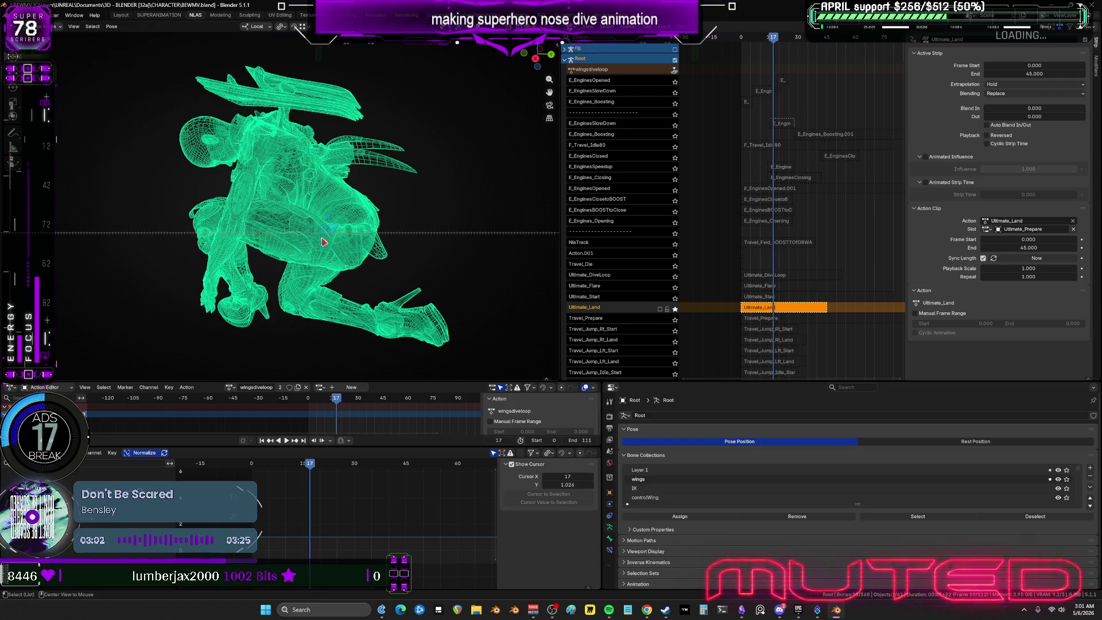
{"action": "mouse_move", "coordinate": [323, 241]}
{"action": "left_mouse_down"}
{"action": "mouse_move", "coordinate": [408, 256]}
{"action": "mouse_move", "coordinate": [339, 262]}
{"action": "mouse_move", "coordinate": [330, 282]}
{"action": "mouse_move", "coordinate": [343, 294]}
{"action": "left_mouse_up"}
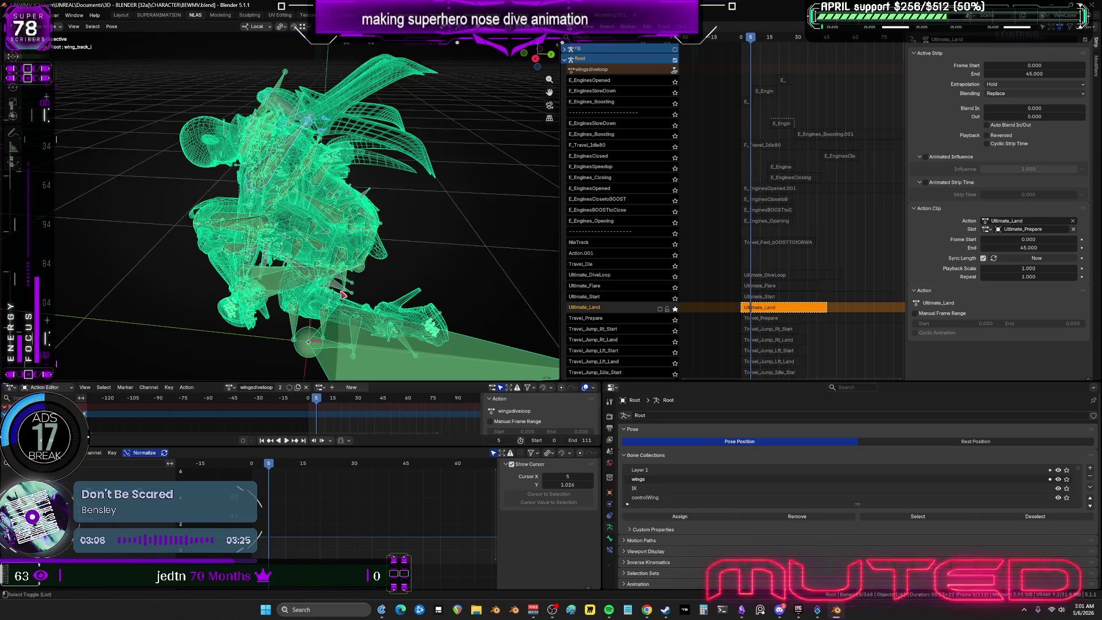
{"action": "mouse_move", "coordinate": [342, 299]}
{"action": "middle_mouse_down", "text": "ctrl"}
{"action": "mouse_move", "coordinate": [363, 118]}
{"action": "mouse_move", "coordinate": [361, 157]}
{"action": "middle_mouse_up", "text": "ctrl"}
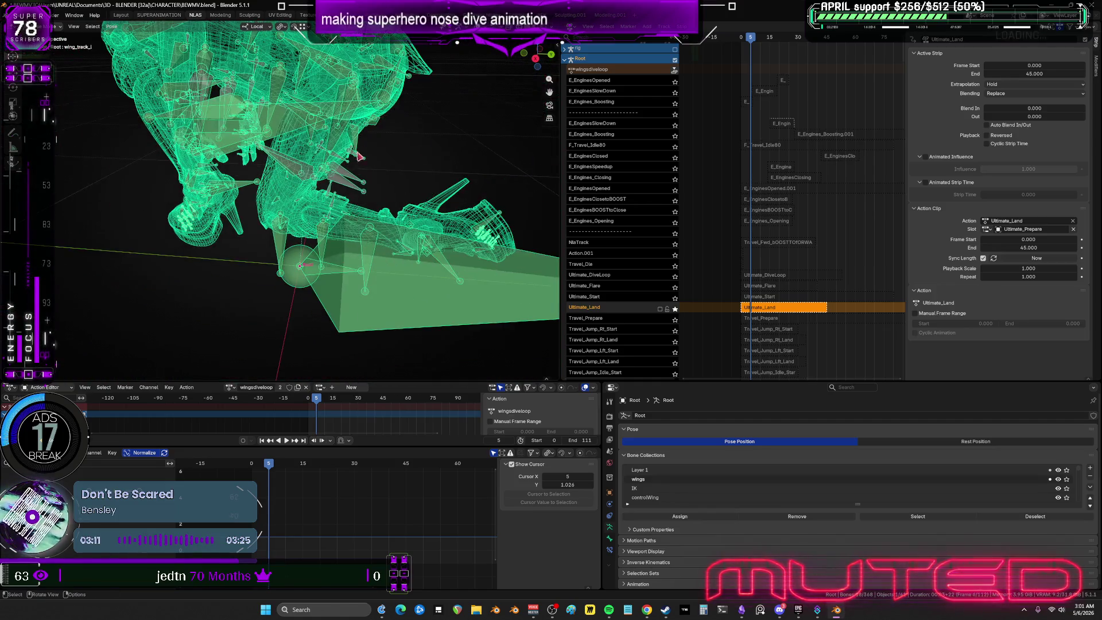
{"action": "left_click", "coordinate": [334, 211]}
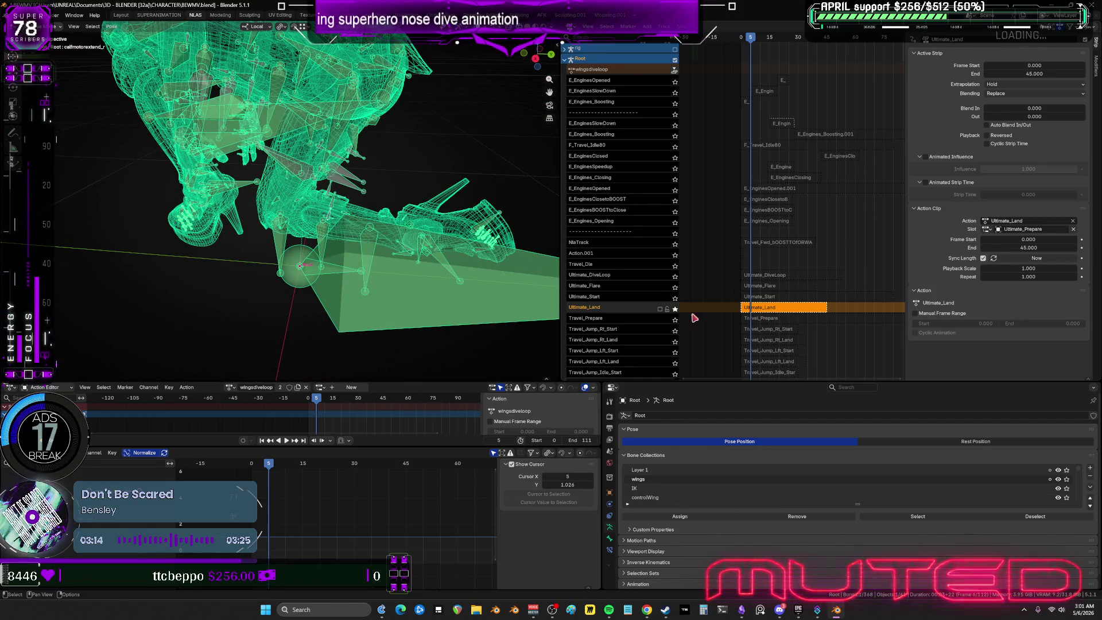
Unsolo Ultimate_Land and briefly enter and exit tweak mode on its strip.
{"action": "left_click", "coordinate": [675, 309]}
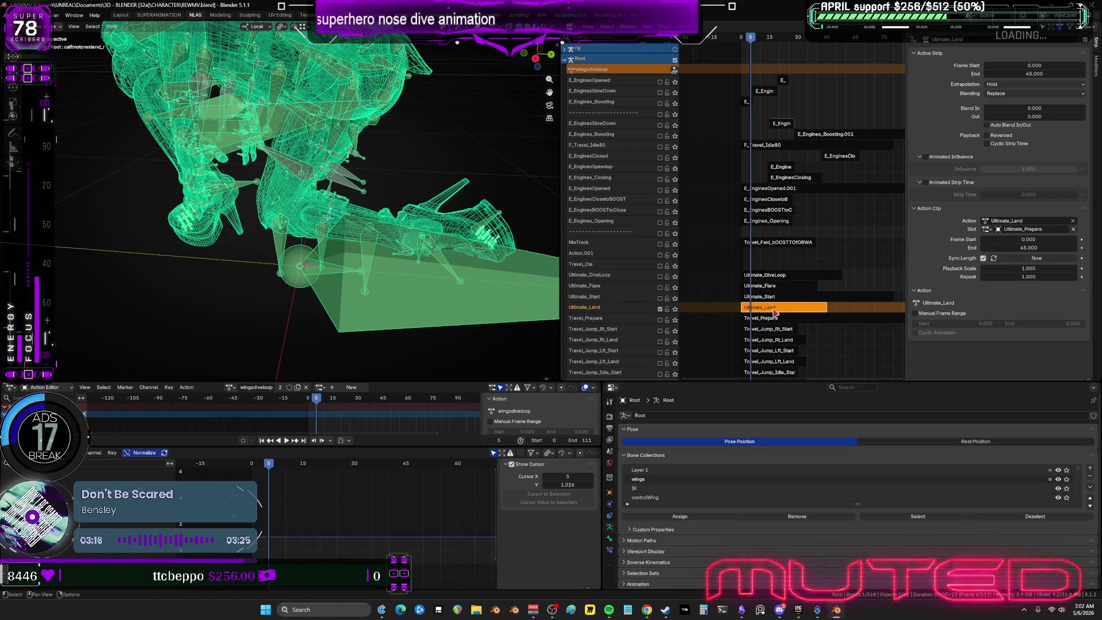
{"action": "key", "text": "Tab"}
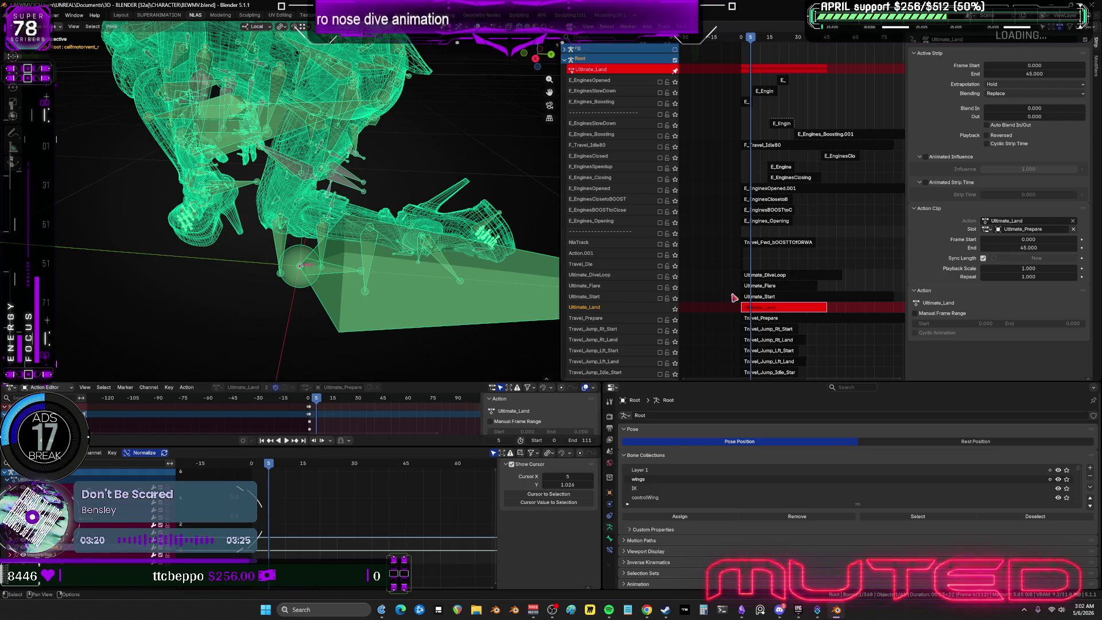
{"action": "key", "text": "Tab"}
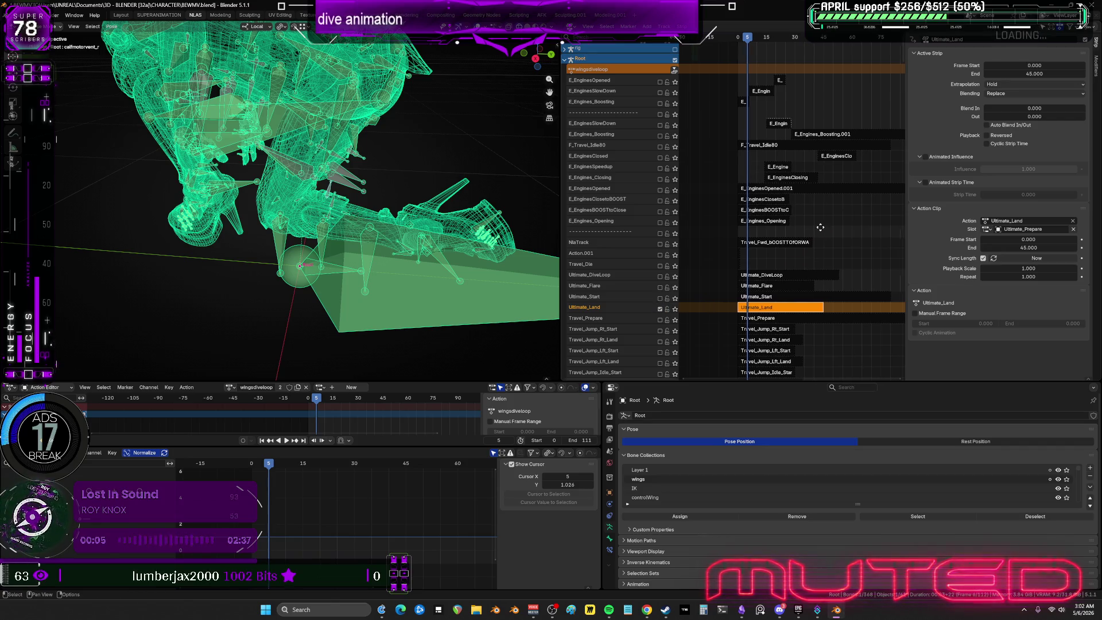
{"action": "scroll", "coordinate": [813, 248], "scroll_direction": "right", "scroll_amount": 1}
Enable the E_EnginesOpened and E_Engines_Closing tracks and play the animation from near the start.
{"action": "left_click_drag", "start_coordinate": [738, 38], "coordinate": [731, 38]}
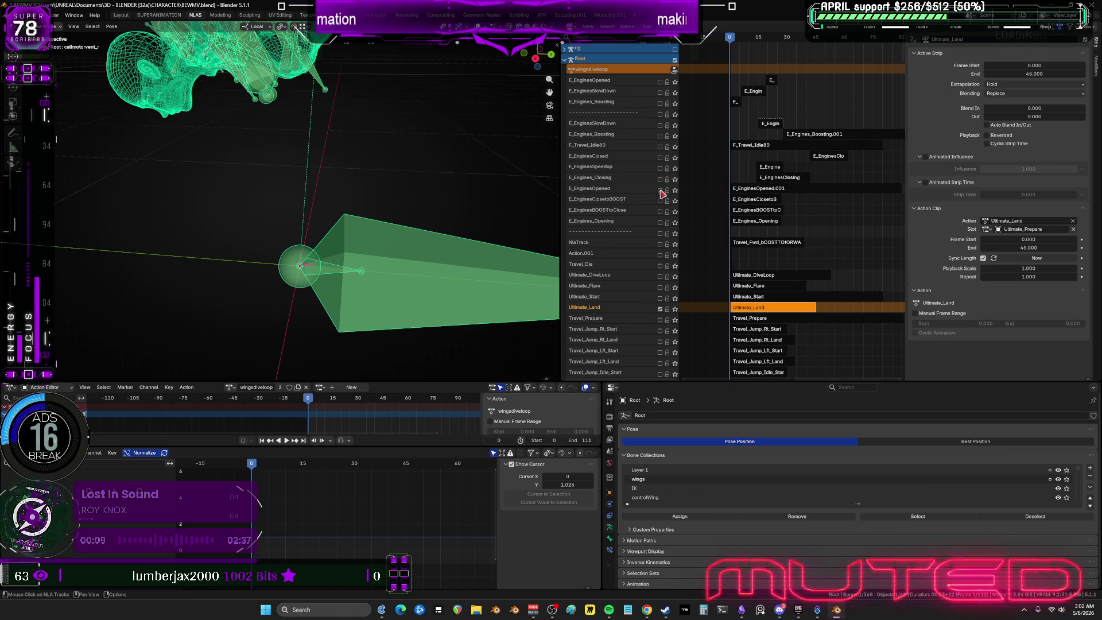
{"action": "left_click", "coordinate": [659, 190]}
{"action": "mouse_move", "coordinate": [443, 190]}
{"action": "middle_mouse_down"}
{"action": "mouse_move", "coordinate": [459, 197]}
{"action": "mouse_move", "coordinate": [404, 136]}
{"action": "mouse_move", "coordinate": [368, 213]}
{"action": "middle_mouse_up"}
{"action": "scroll", "coordinate": [759, 191], "scroll_direction": "right", "scroll_amount": 2, "text": "ctrl"}
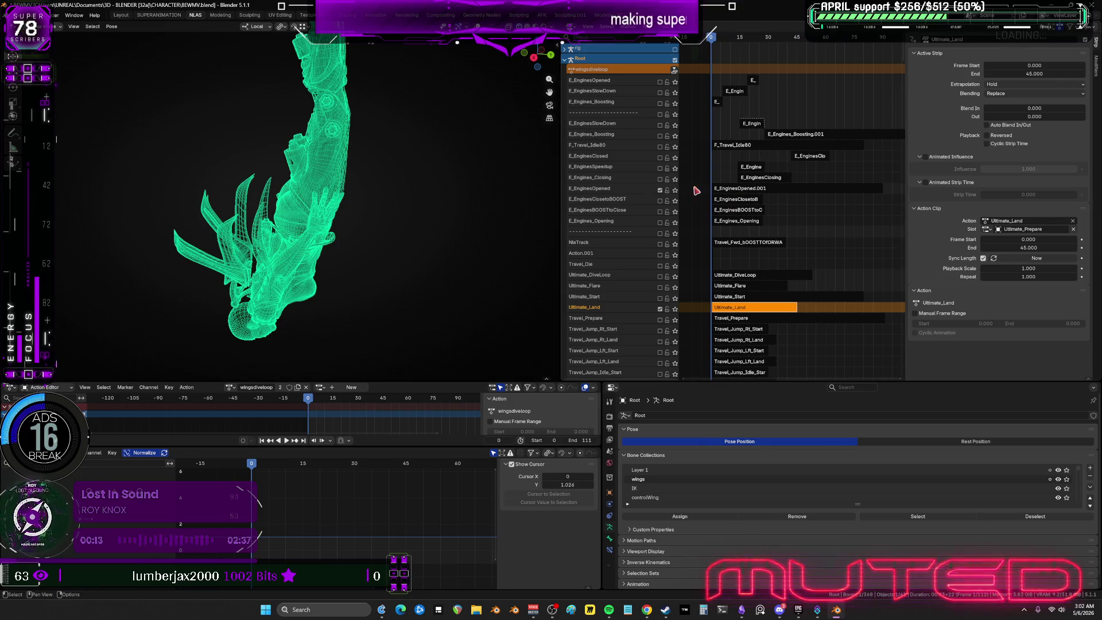
{"action": "left_click", "coordinate": [660, 179]}
{"action": "key", "text": "space"}
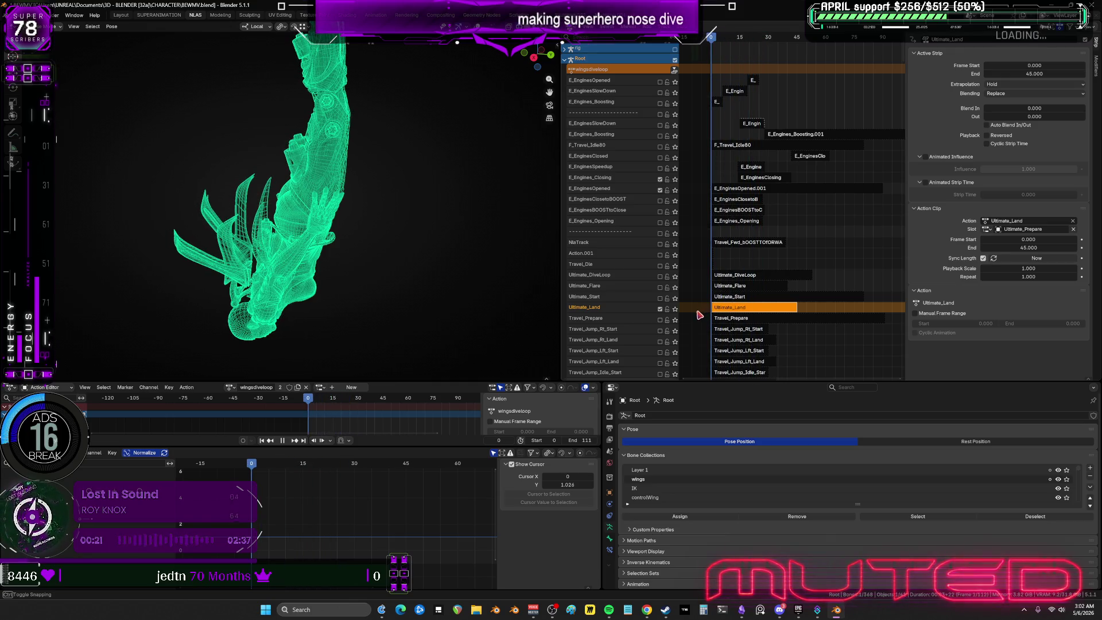
{"action": "key", "text": "space"}
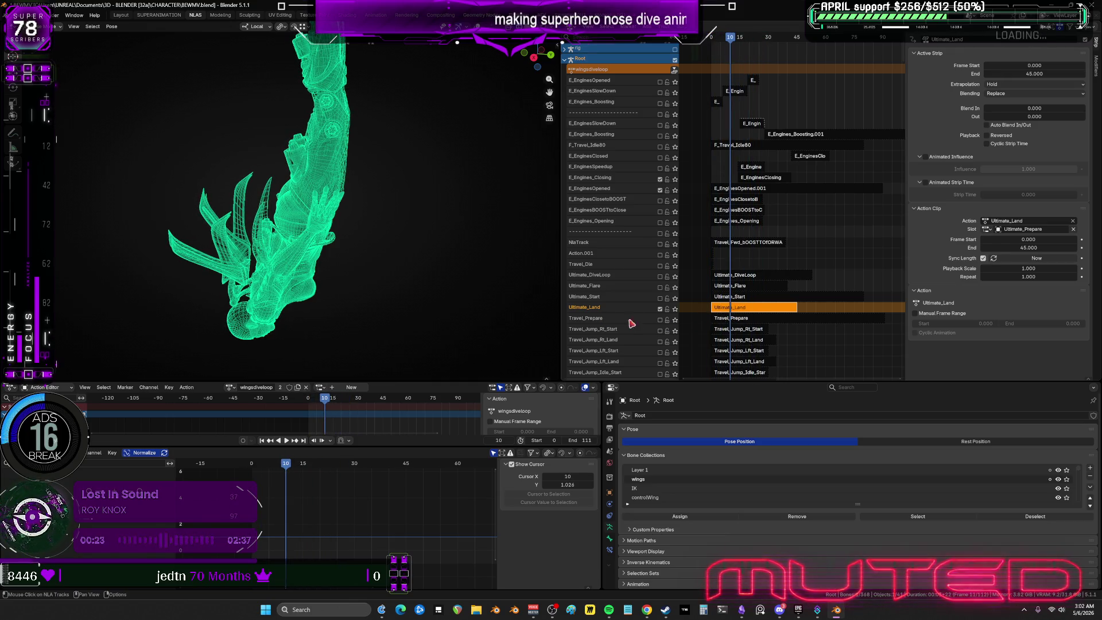
Show overlays again, switch to object mode, deselect the armature and return to frame 0.
{"action": "mouse_move", "coordinate": [631, 323]}
{"action": "middle_mouse_down"}
{"action": "mouse_move", "coordinate": [758, 195]}
{"action": "mouse_move", "coordinate": [753, 316]}
{"action": "mouse_move", "coordinate": [716, 126]}
{"action": "mouse_move", "coordinate": [724, 309]}
{"action": "mouse_move", "coordinate": [729, 241]}
{"action": "mouse_move", "coordinate": [689, 172]}
{"action": "middle_mouse_up"}
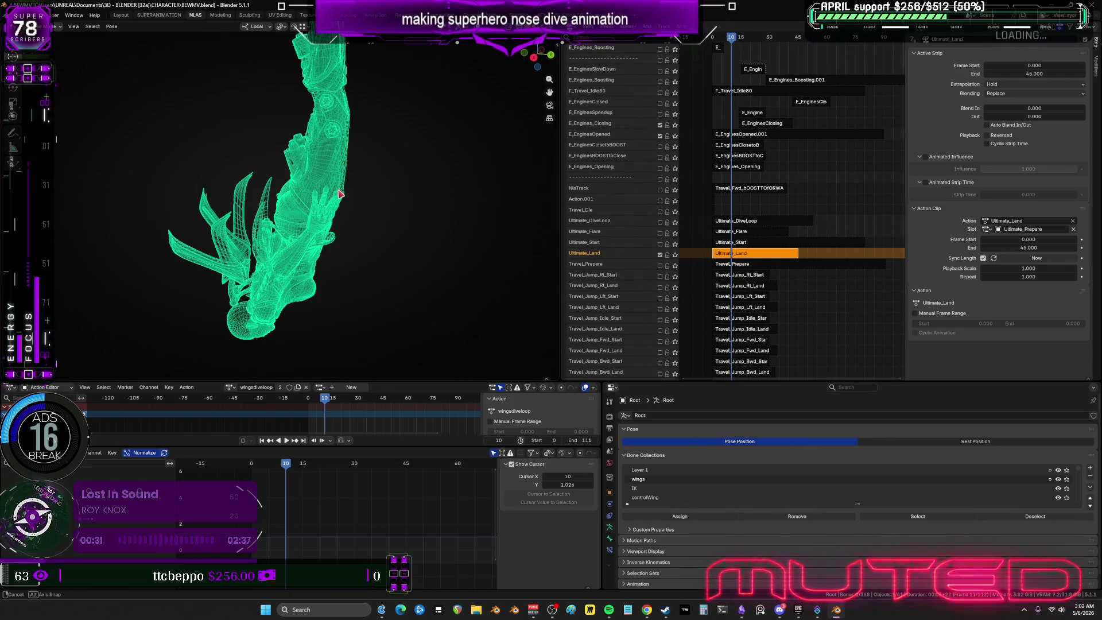
{"action": "key", "text": "shift+alt+z"}
{"action": "key", "text": "ctrl+Tab"}
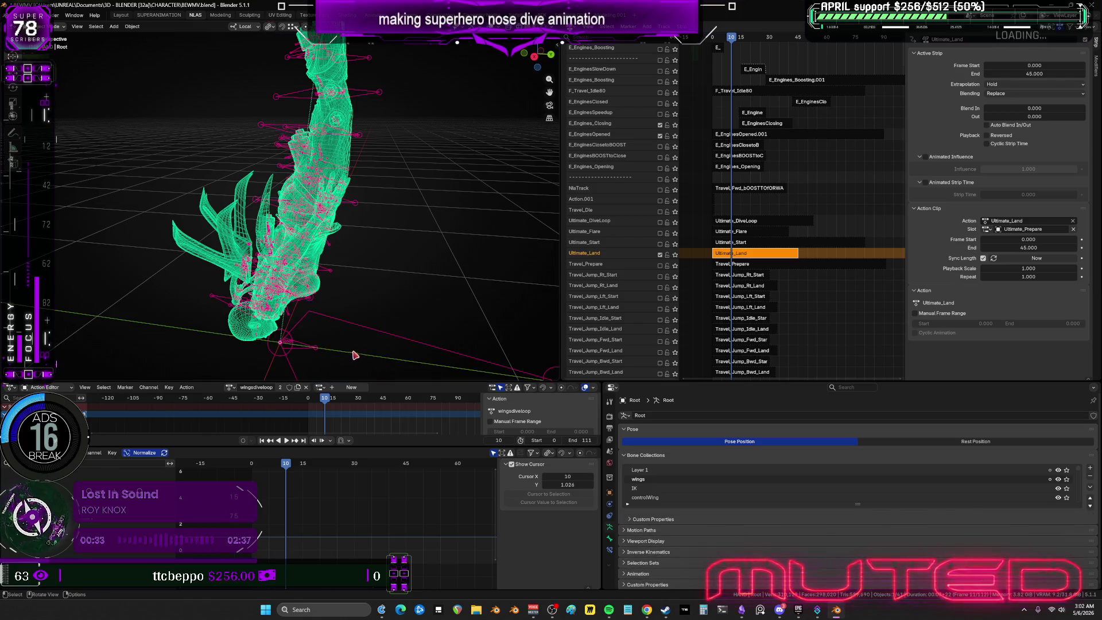
{"action": "left_click", "coordinate": [329, 365]}
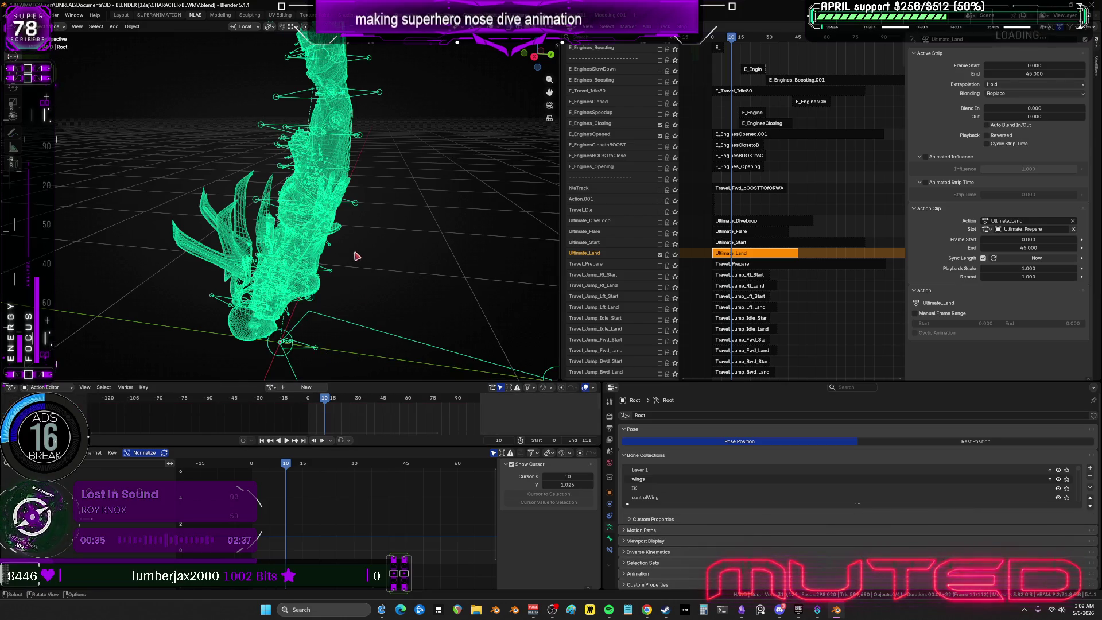
{"action": "key", "text": "shift+Left"}
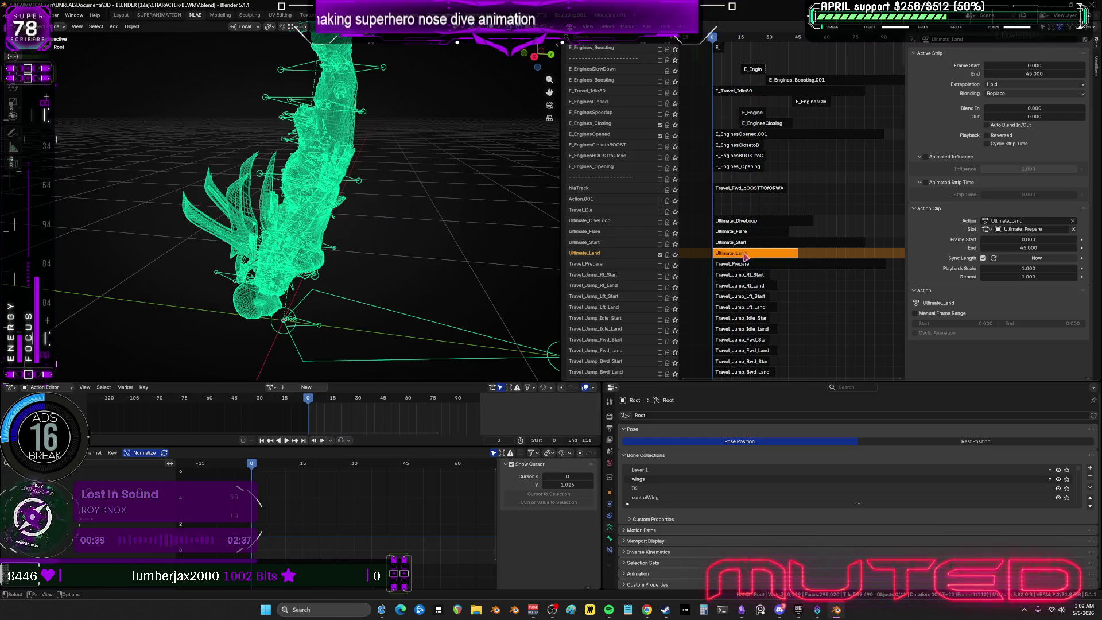
Enable Ultimate_Start, solo Ultimate_Land and scrub back to the start of the landing.
{"action": "left_click", "coordinate": [665, 254]}
{"action": "left_click", "coordinate": [666, 254]}
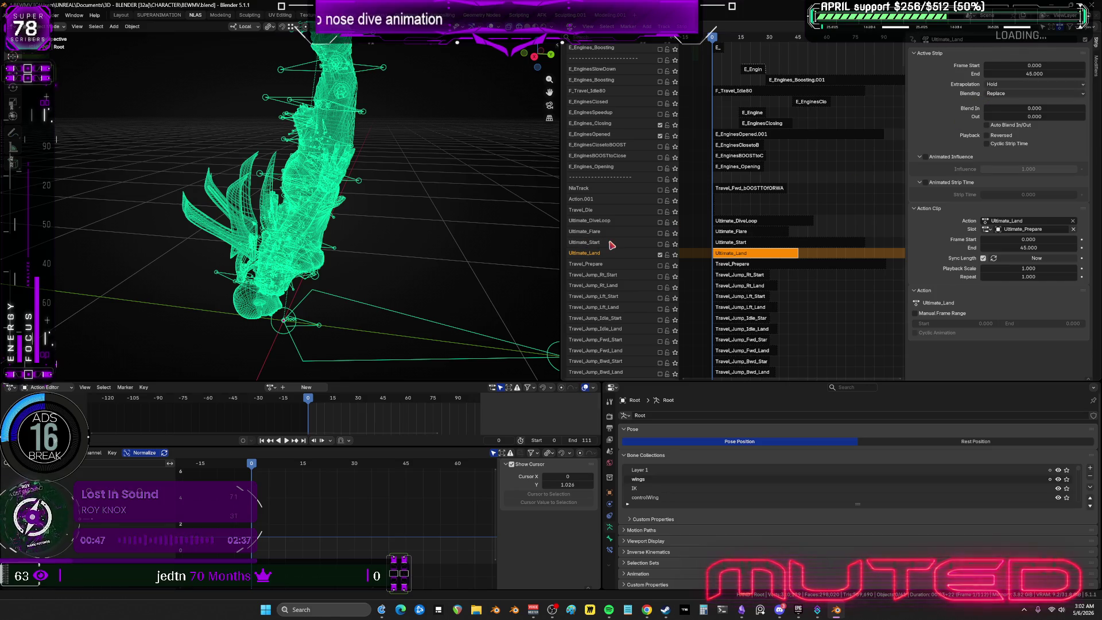
{"action": "scroll", "coordinate": [413, 246], "scroll_direction": "down", "scroll_amount": 3, "text": "alt"}
{"action": "mouse_move", "coordinate": [413, 245]}
{"action": "left_mouse_down"}
{"action": "mouse_move", "coordinate": [539, 252]}
{"action": "mouse_move", "coordinate": [396, 258]}
{"action": "mouse_move", "coordinate": [434, 263]}
{"action": "left_mouse_up"}
{"action": "left_click", "coordinate": [660, 244]}
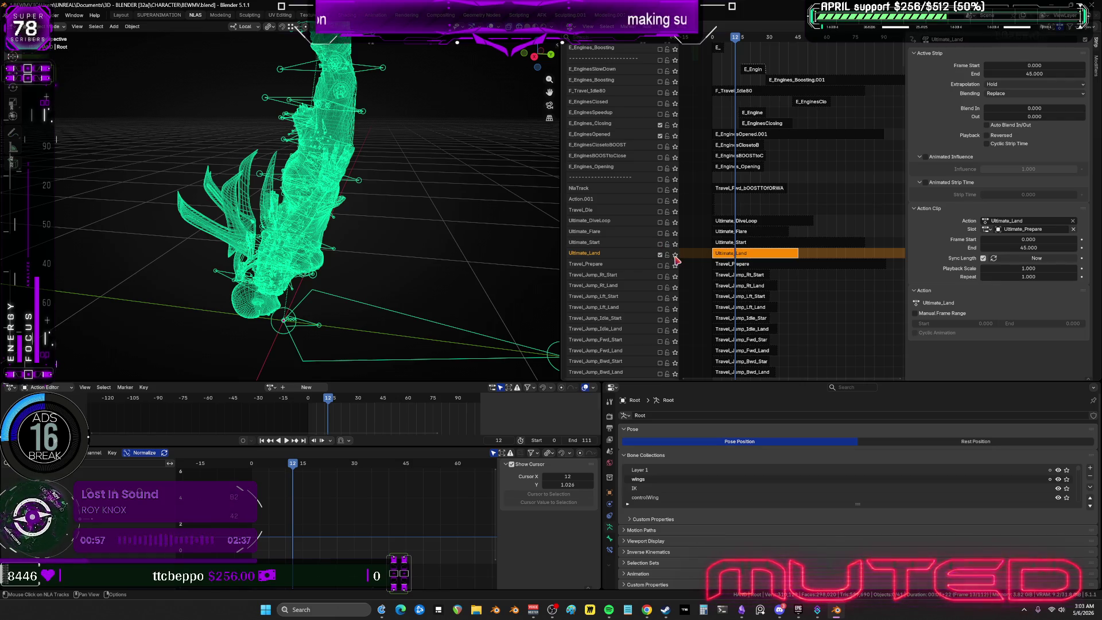
{"action": "left_click", "coordinate": [675, 256]}
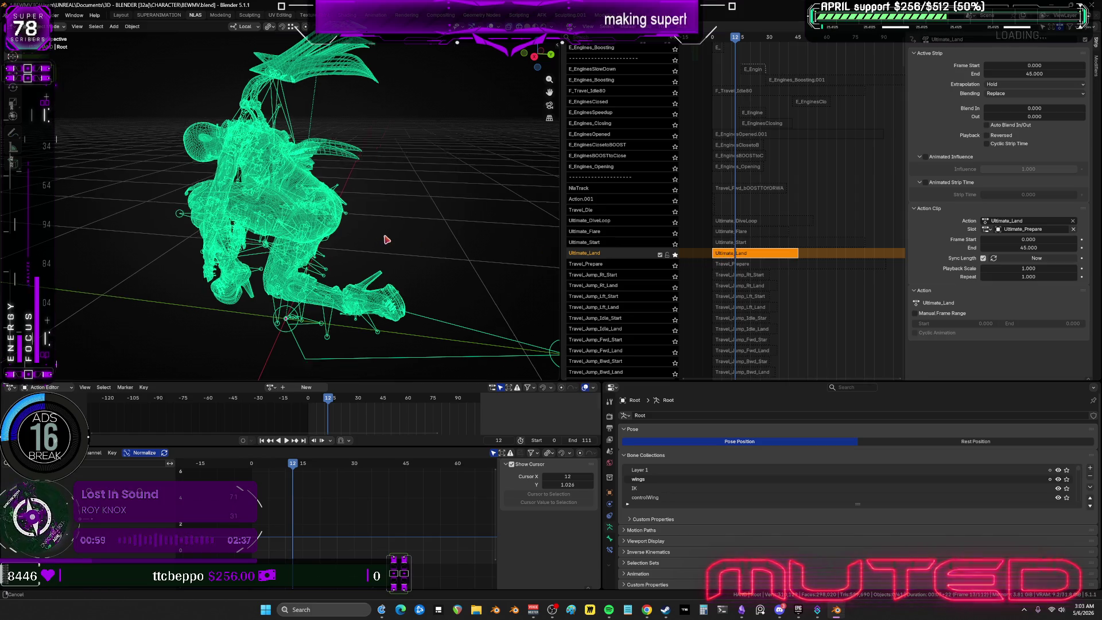
{"action": "left_click_drag", "start_coordinate": [386, 241], "coordinate": [479, 252]}
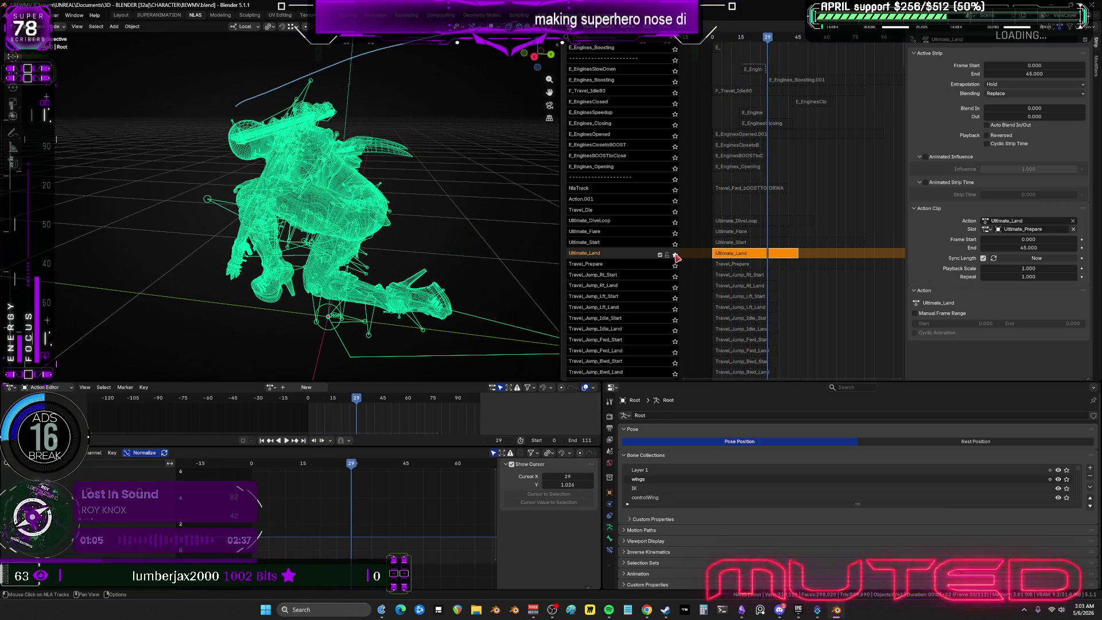
{"action": "left_click", "coordinate": [675, 255]}
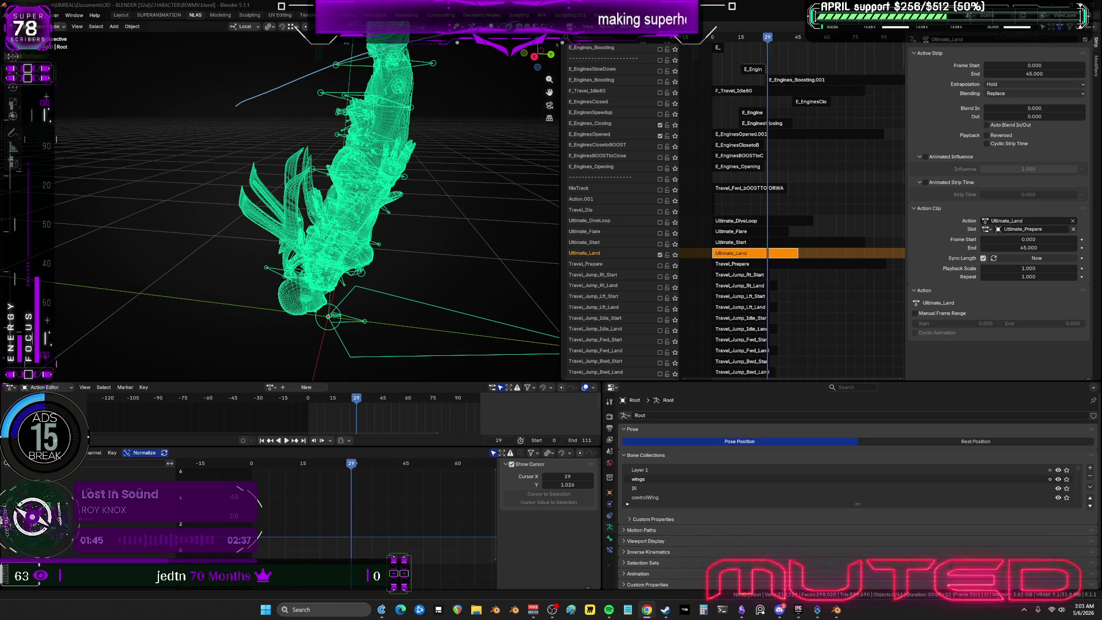
{"action": "scroll", "coordinate": [418, 250], "scroll_direction": "up", "scroll_amount": 2, "text": "alt"}
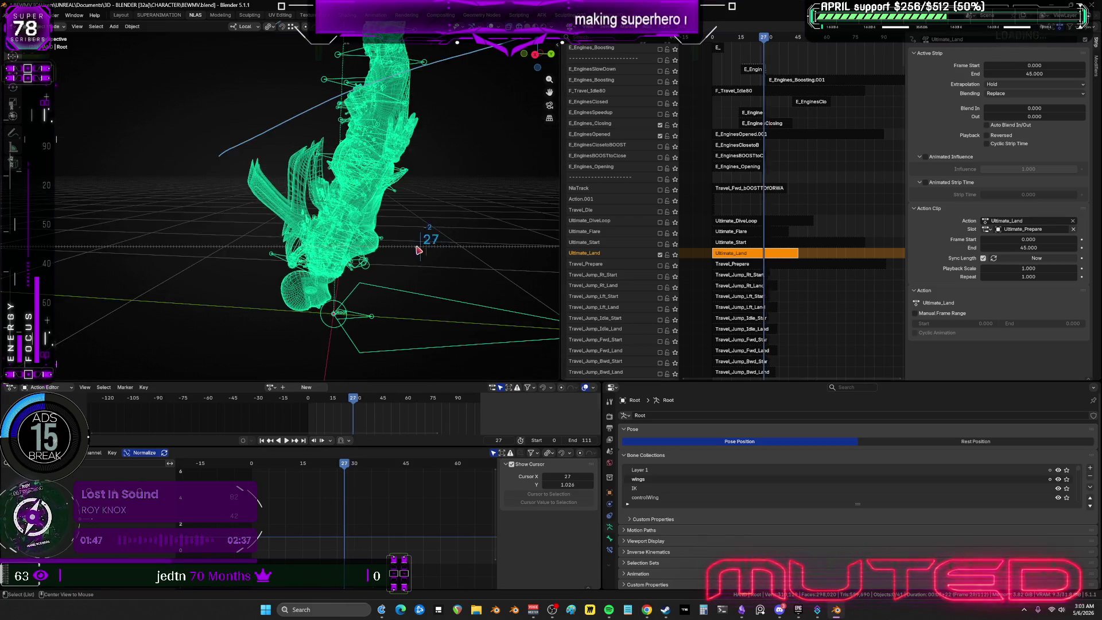
Turn off E_EnginesOpened and briefly open the Ultimate_Land strip in tweak mode.
{"action": "scroll", "coordinate": [428, 257], "scroll_direction": "down", "scroll_amount": 4, "text": "alt"}
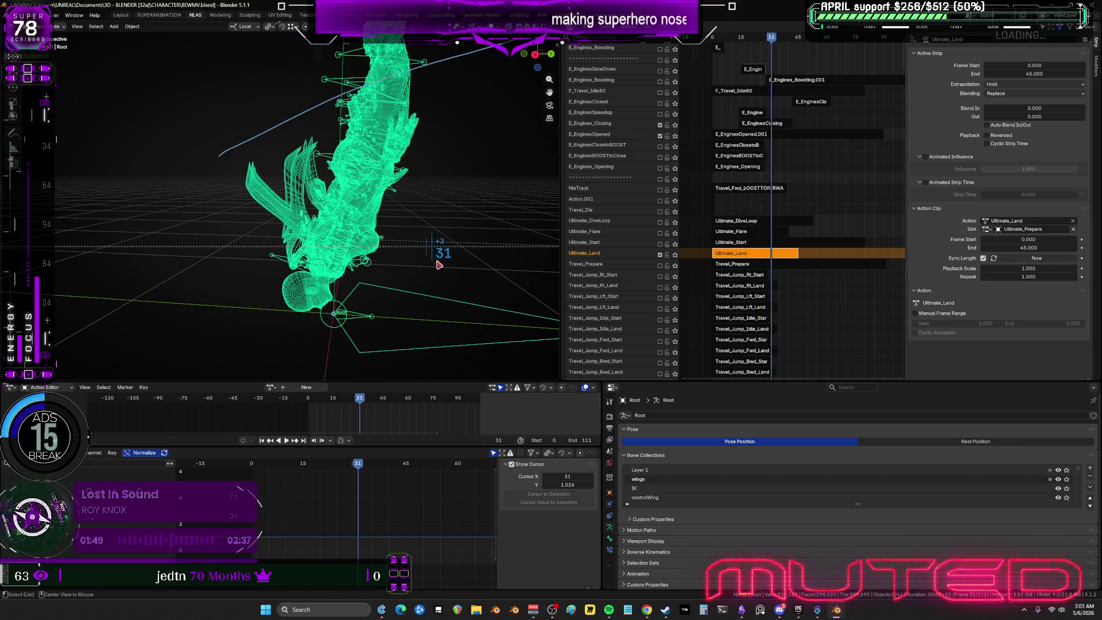
{"action": "scroll", "coordinate": [439, 264], "scroll_direction": "down", "scroll_amount": 16, "text": "alt"}
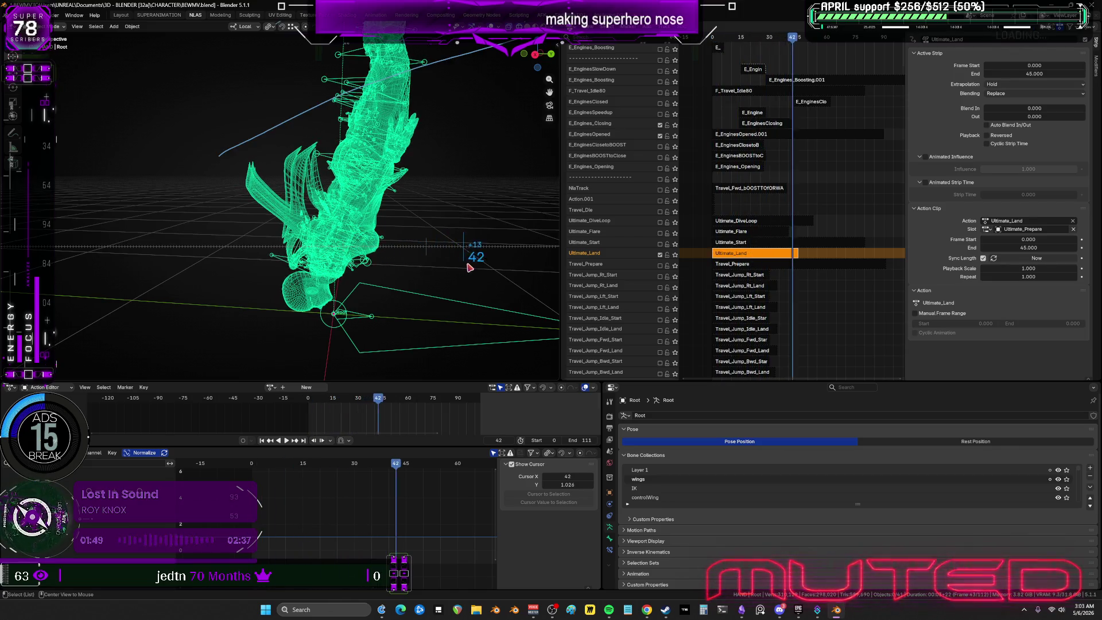
{"action": "left_click", "coordinate": [659, 136]}
{"action": "left_click", "coordinate": [660, 126]}
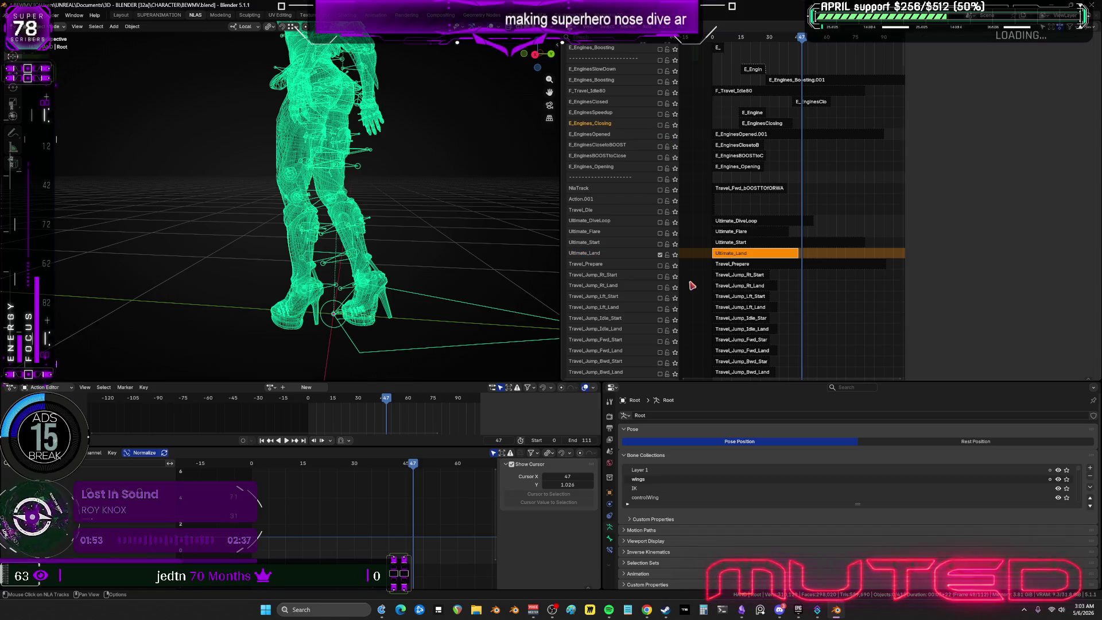
{"action": "key", "text": "Tab"}
{"action": "scroll", "coordinate": [409, 256], "scroll_direction": "up", "scroll_amount": 18, "text": "alt"}
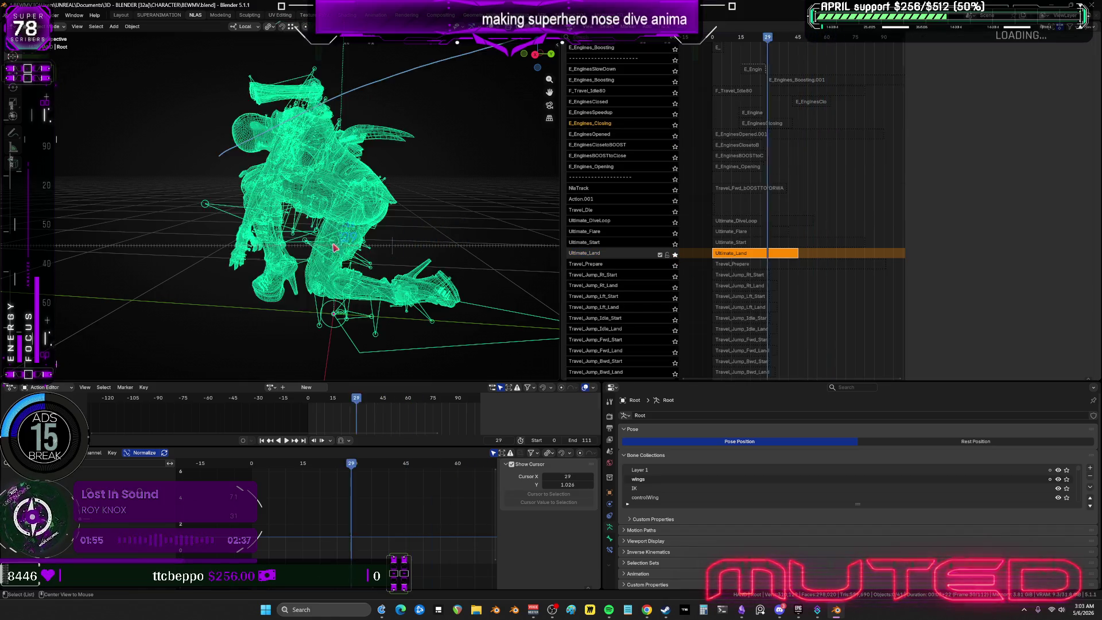
{"action": "scroll", "coordinate": [335, 248], "scroll_direction": "down", "scroll_amount": 16, "text": "alt"}
{"action": "scroll", "coordinate": [361, 253], "scroll_direction": "up", "scroll_amount": 11, "text": "alt"}
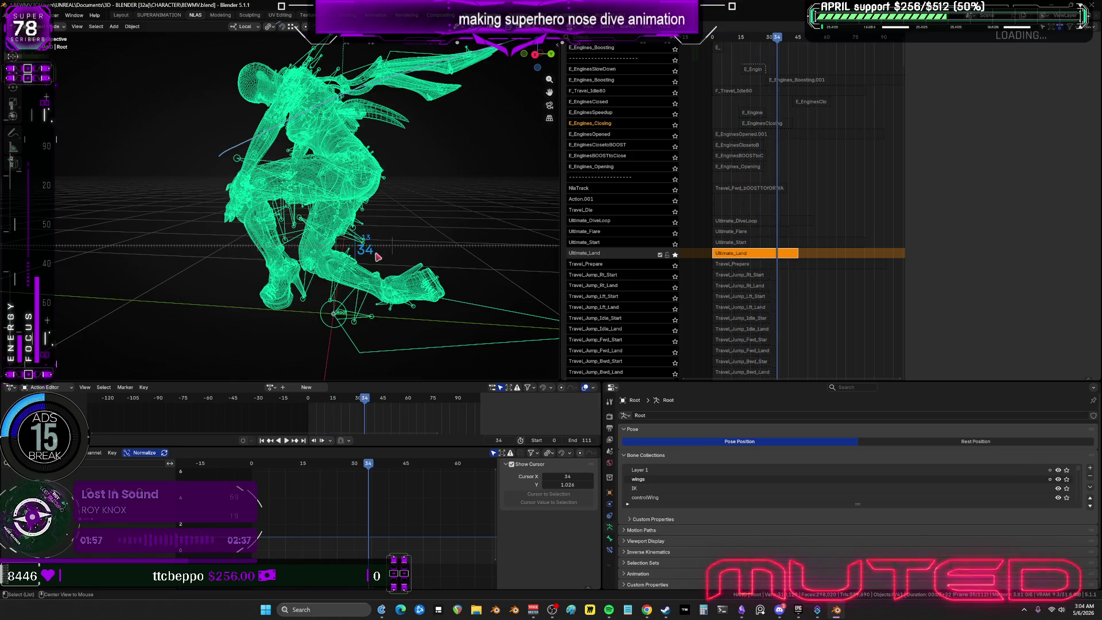
{"action": "key", "text": "Tab"}
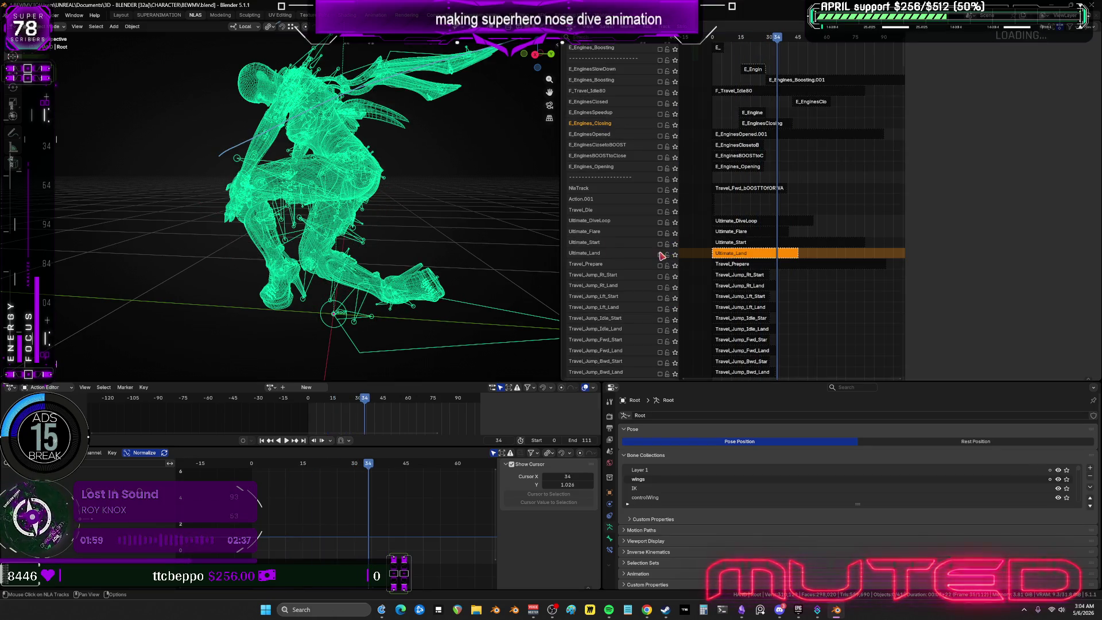
Solo Ultimate_DiveLoop then Ultimate_Flare, scrubbing through each animation.
{"action": "left_click", "coordinate": [675, 222]}
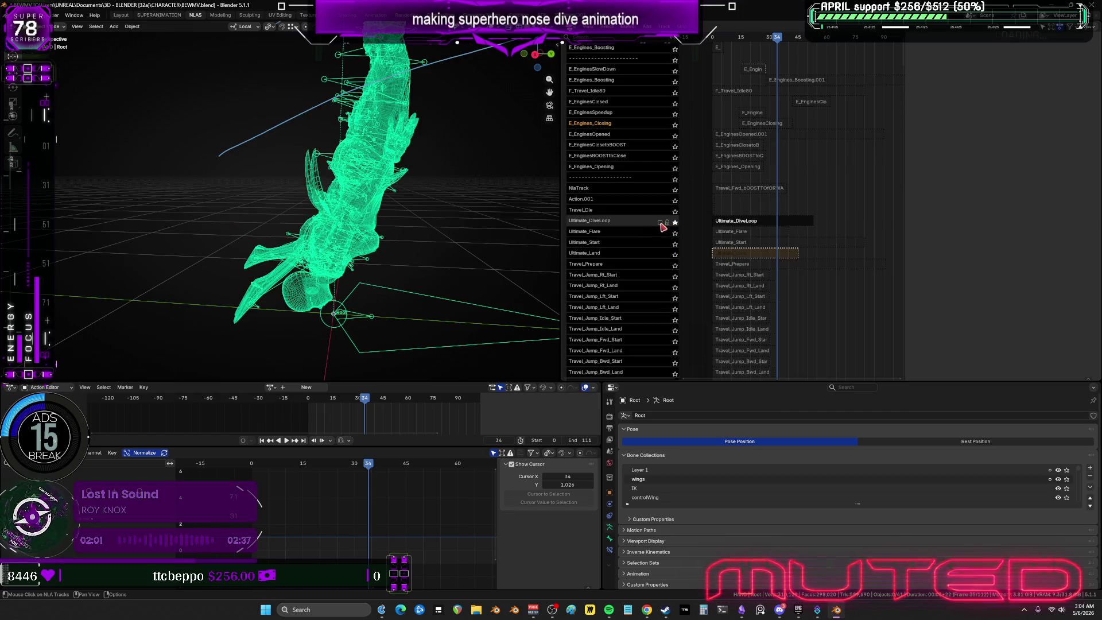
{"action": "scroll", "coordinate": [292, 242], "scroll_direction": "up", "scroll_amount": 20, "text": "alt"}
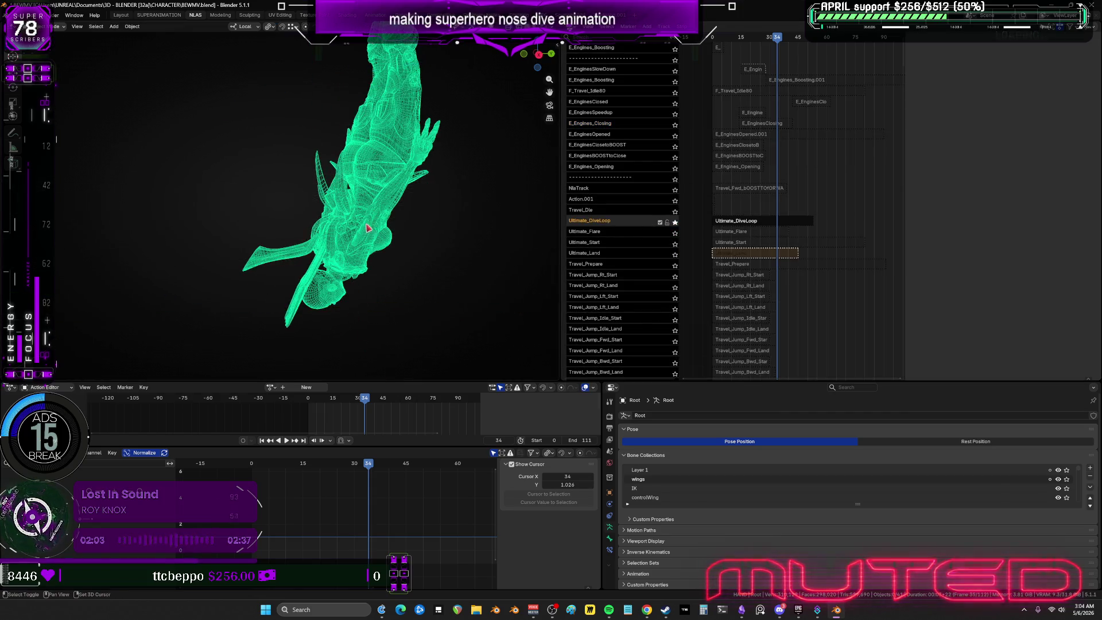
{"action": "mouse_move", "coordinate": [293, 242]}
{"action": "left_mouse_down"}
{"action": "mouse_move", "coordinate": [460, 234]}
{"action": "mouse_move", "coordinate": [321, 255]}
{"action": "mouse_move", "coordinate": [233, 249]}
{"action": "mouse_move", "coordinate": [315, 245]}
{"action": "left_mouse_up"}
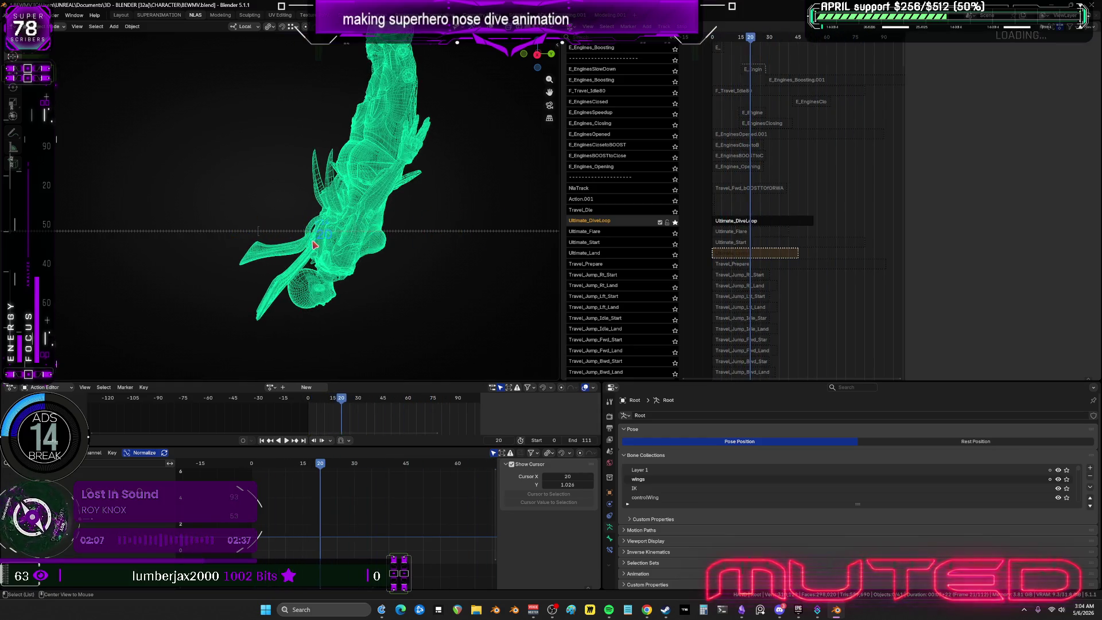
{"action": "key", "text": "Tab"}
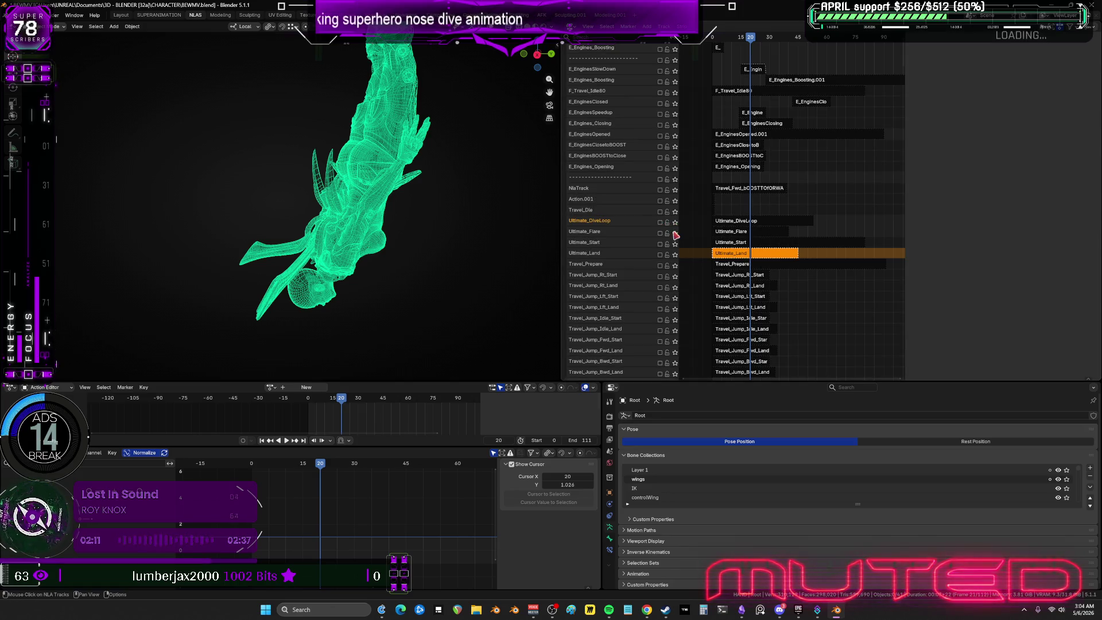
{"action": "left_click", "coordinate": [675, 233]}
{"action": "mouse_move", "coordinate": [354, 149]}
{"action": "left_mouse_down"}
{"action": "mouse_move", "coordinate": [428, 263]}
{"action": "mouse_move", "coordinate": [421, 243]}
{"action": "mouse_move", "coordinate": [349, 248]}
{"action": "mouse_move", "coordinate": [404, 247]}
{"action": "mouse_move", "coordinate": [401, 229]}
{"action": "mouse_move", "coordinate": [505, 265]}
{"action": "left_mouse_up"}
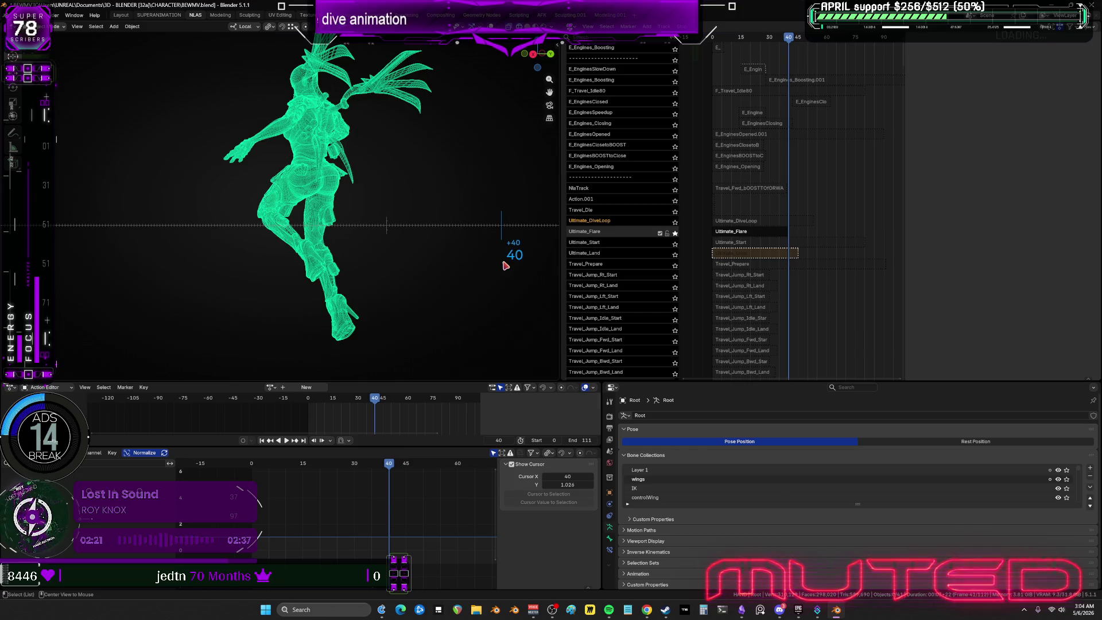
{"action": "key", "text": "Tab"}
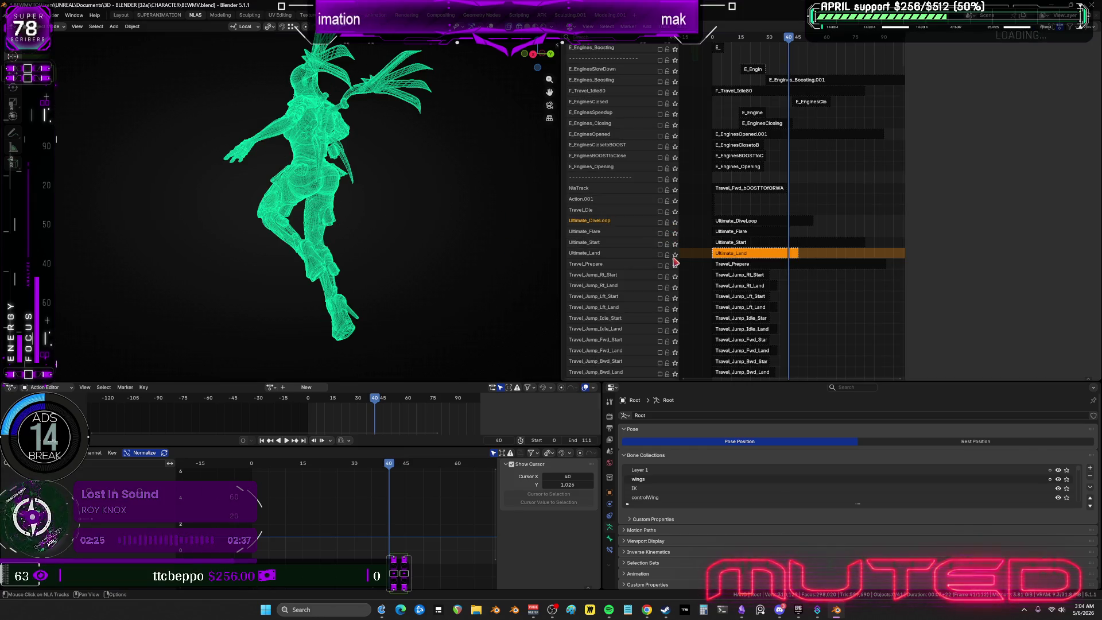
Solo Ultimate_Start scrubbing to frame 50, then enable Ultimate_DiveLoop and check frame 7.
{"action": "left_click", "coordinate": [675, 243]}
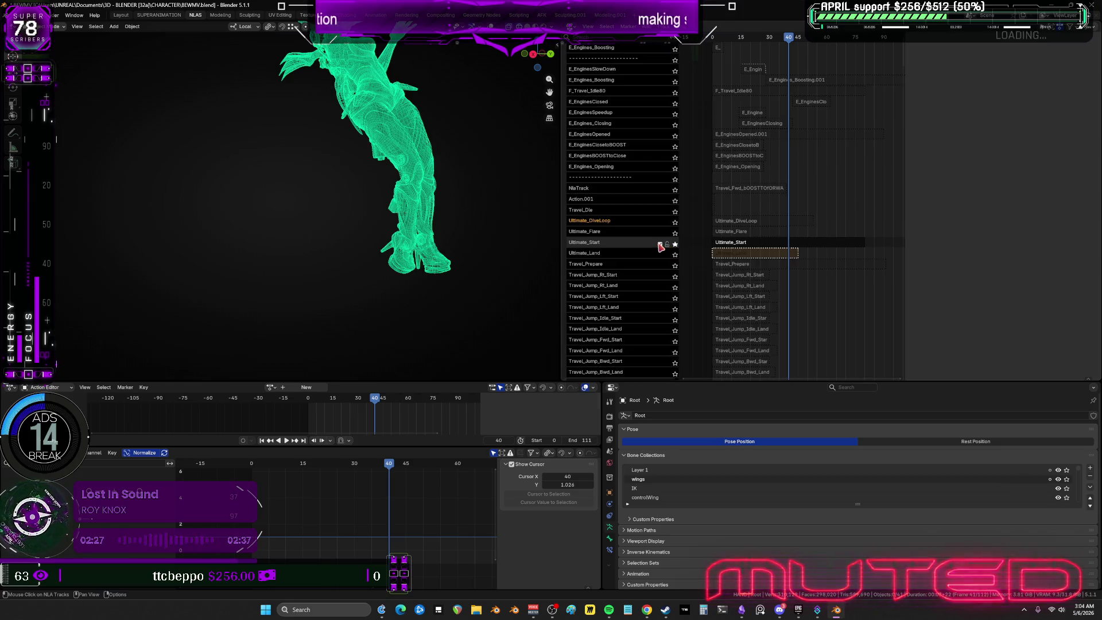
{"action": "key", "text": "shift+Left"}
{"action": "mouse_move", "coordinate": [358, 237]}
{"action": "left_mouse_down"}
{"action": "mouse_move", "coordinate": [553, 252]}
{"action": "mouse_move", "coordinate": [376, 265]}
{"action": "mouse_move", "coordinate": [298, 244]}
{"action": "left_mouse_up"}
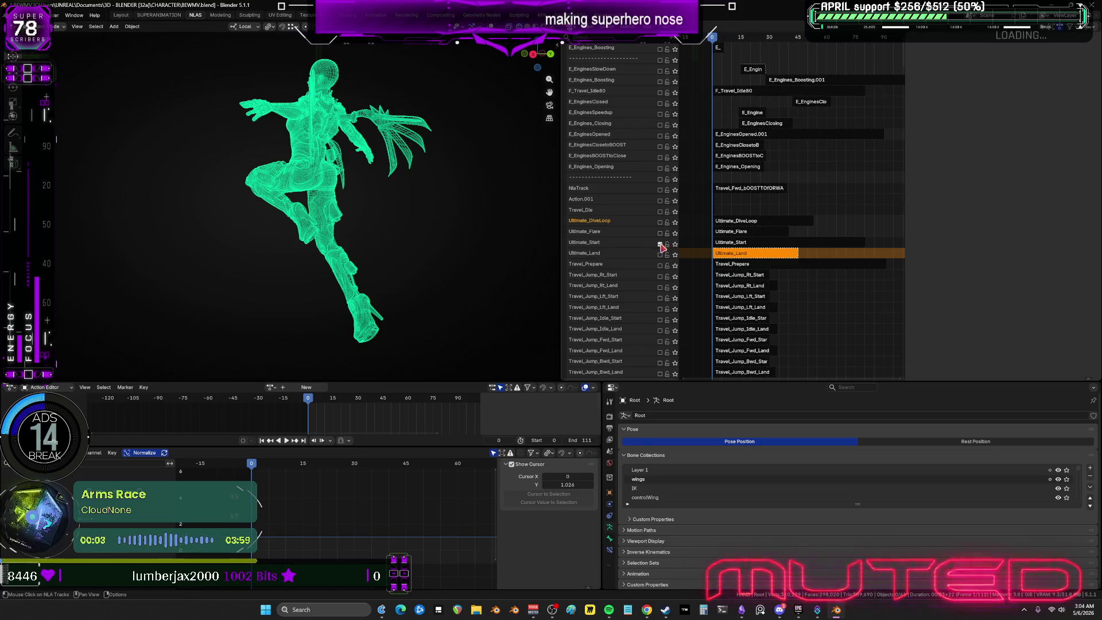
{"action": "left_click", "coordinate": [660, 222]}
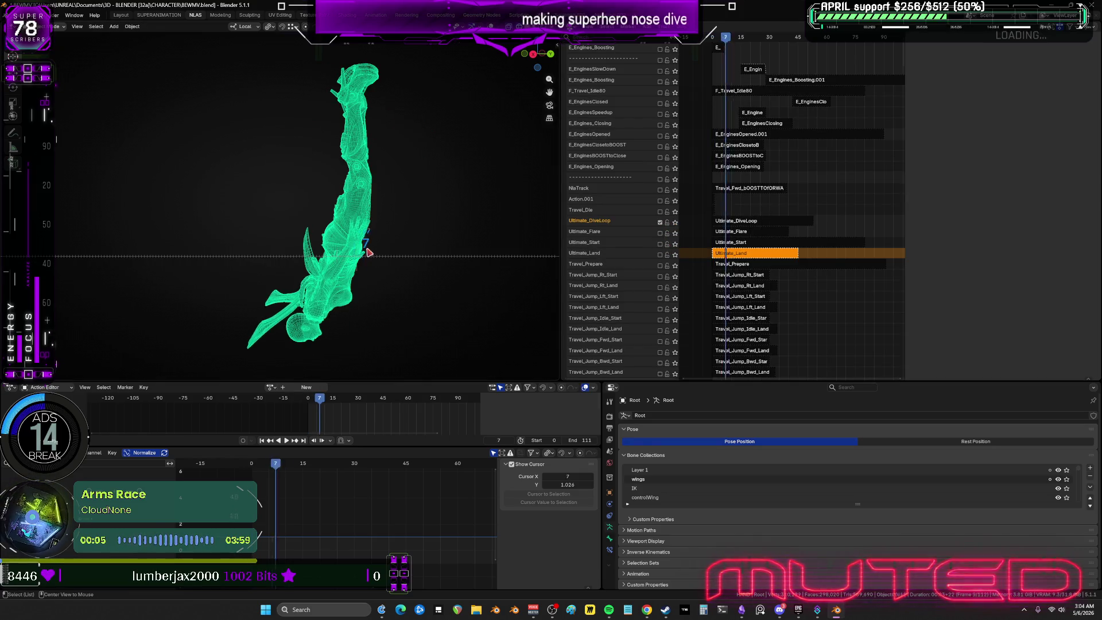
{"action": "mouse_move", "coordinate": [365, 246]}
{"action": "left_mouse_down"}
{"action": "mouse_move", "coordinate": [374, 230]}
{"action": "mouse_move", "coordinate": [416, 229]}
{"action": "left_mouse_up"}
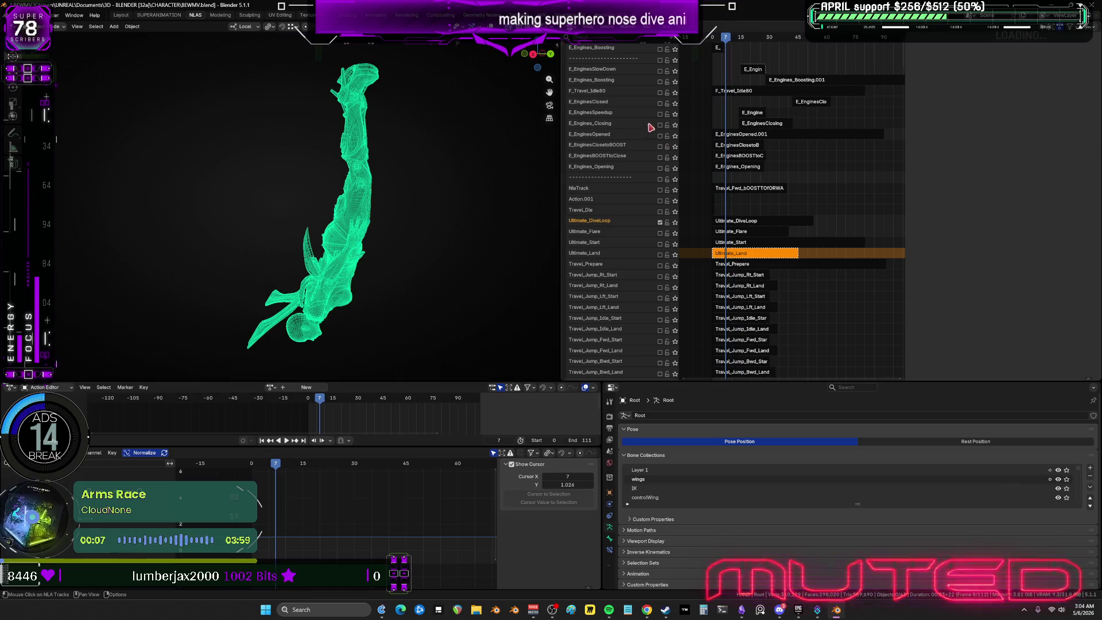
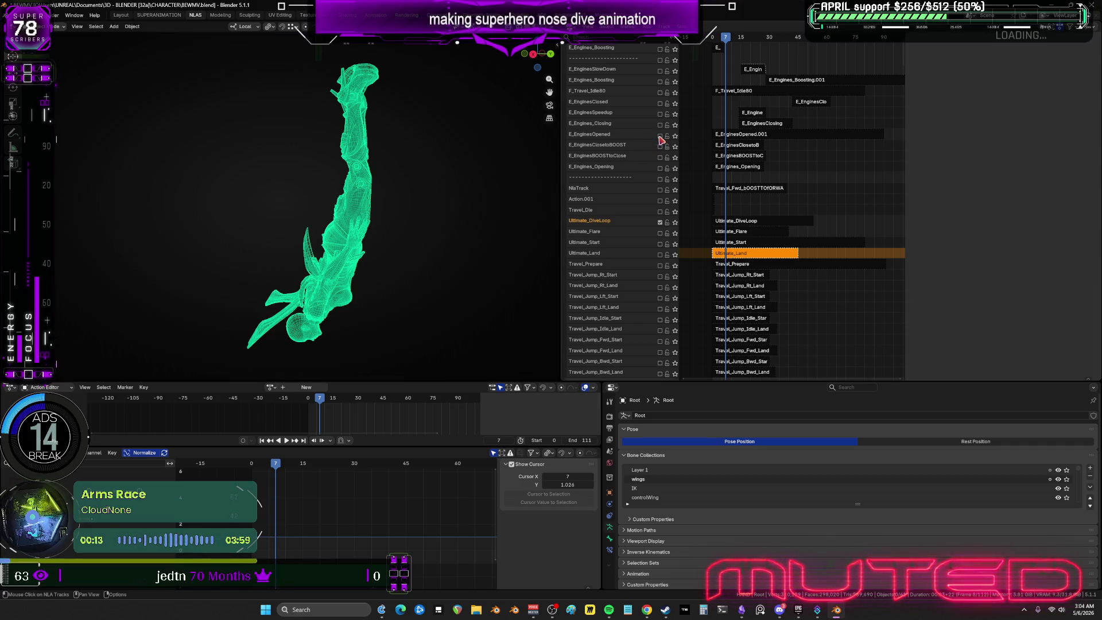
Enable the E_EnginesOpened track so the wings open, and preview the dive frames from frame 0.
{"action": "left_click", "coordinate": [733, 138]}
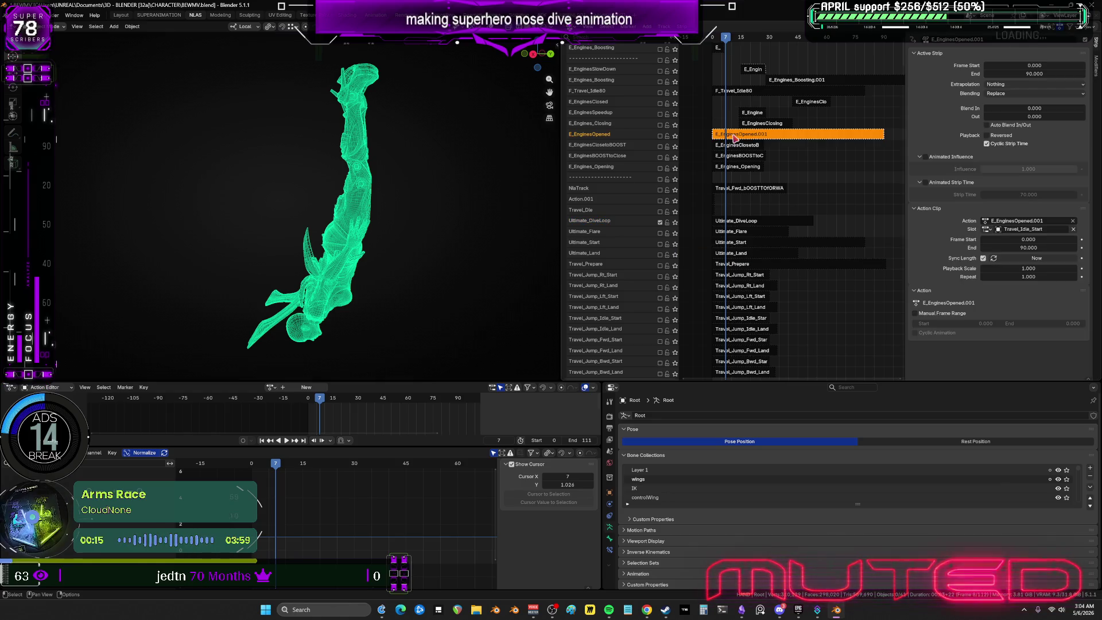
{"action": "left_click", "coordinate": [660, 136]}
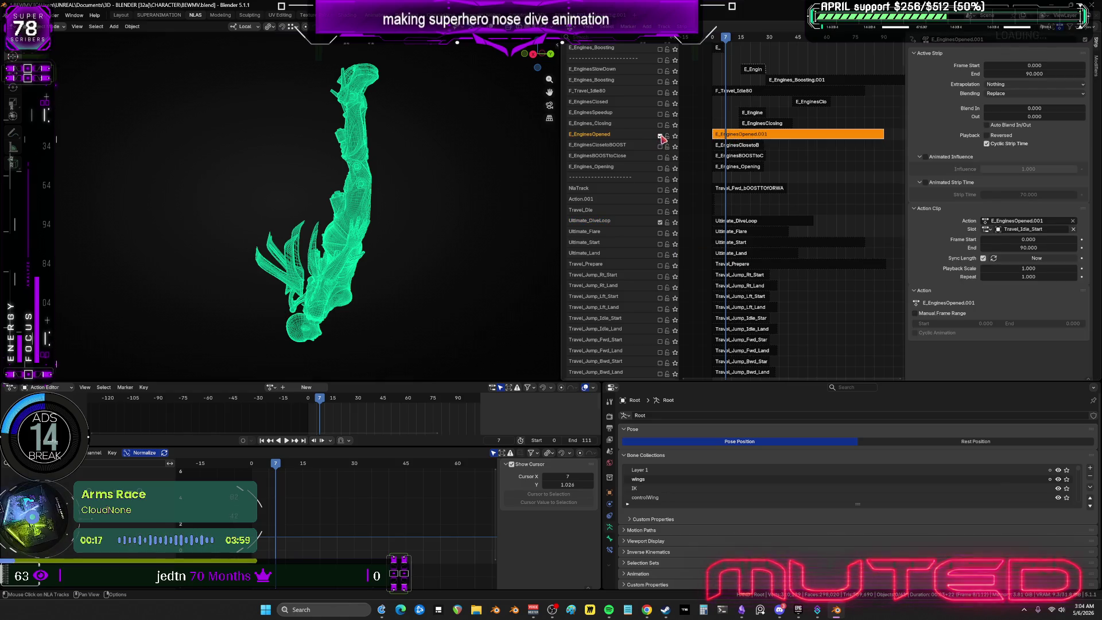
{"action": "key", "text": "shift+Left"}
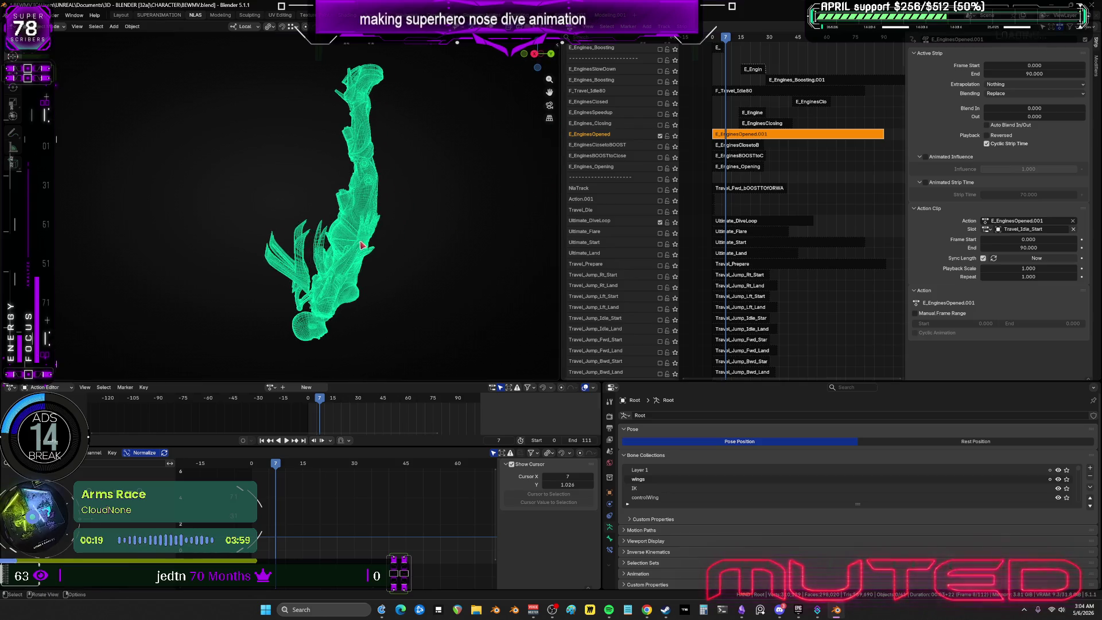
{"action": "mouse_move", "coordinate": [379, 238]}
{"action": "left_mouse_down"}
{"action": "mouse_move", "coordinate": [467, 236]}
{"action": "mouse_move", "coordinate": [332, 246]}
{"action": "mouse_move", "coordinate": [524, 238]}
{"action": "mouse_move", "coordinate": [234, 241]}
{"action": "left_mouse_up"}
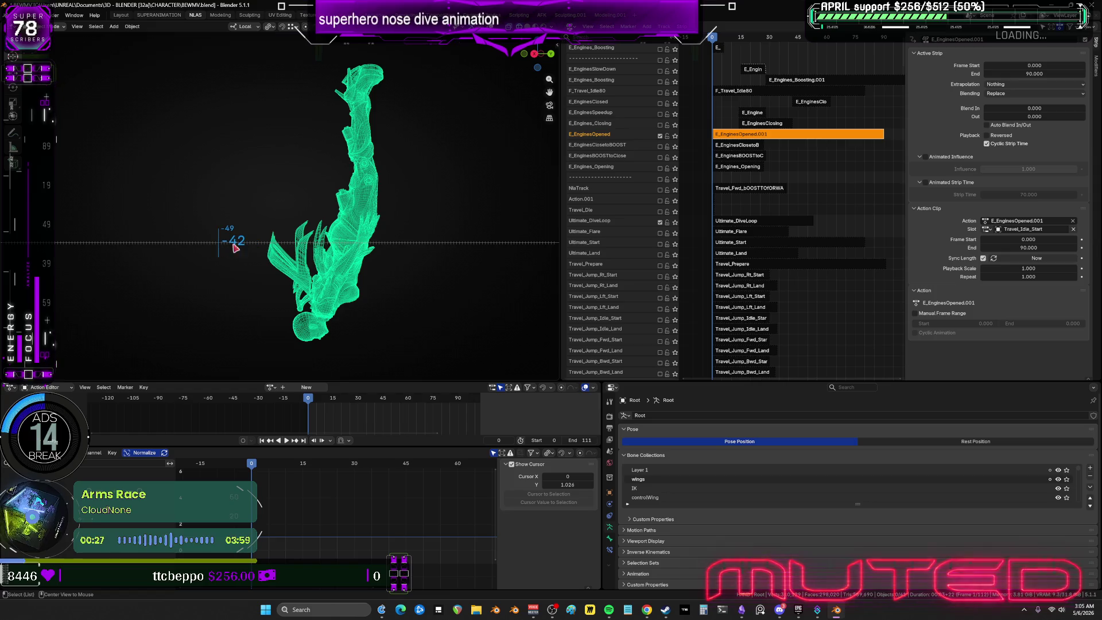
{"action": "left_click", "coordinate": [729, 223]}
Enter tweak mode on Ultimate_DiveLoop with bones visible and the rig in Pose Mode.
{"action": "key", "text": "Tab"}
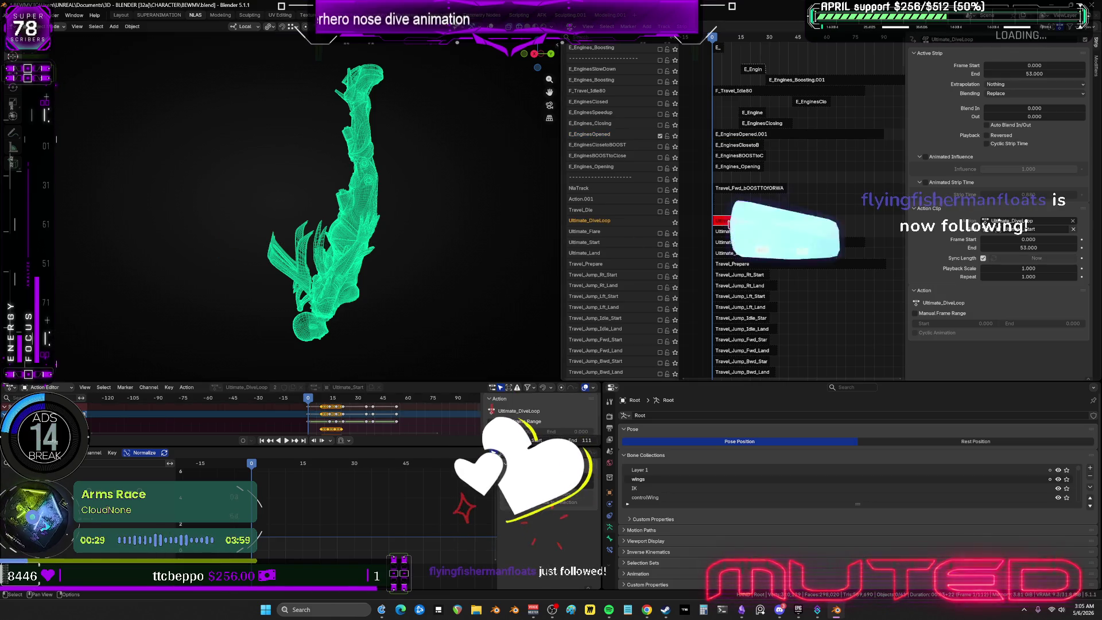
{"action": "key", "text": "shift+alt+z"}
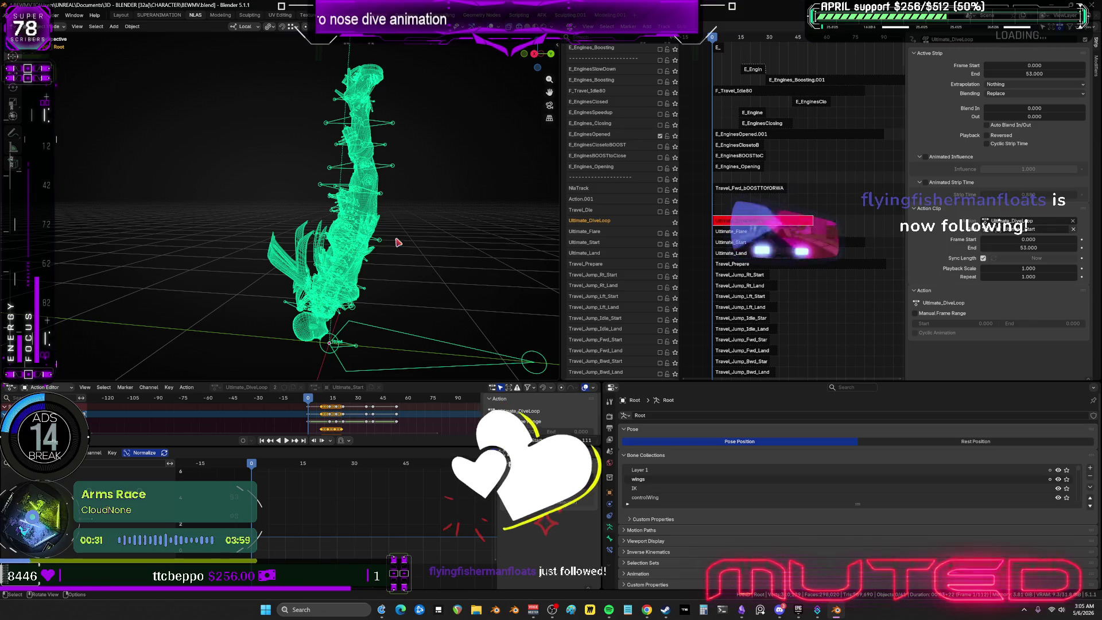
{"action": "key", "text": "ctrl+Tab"}
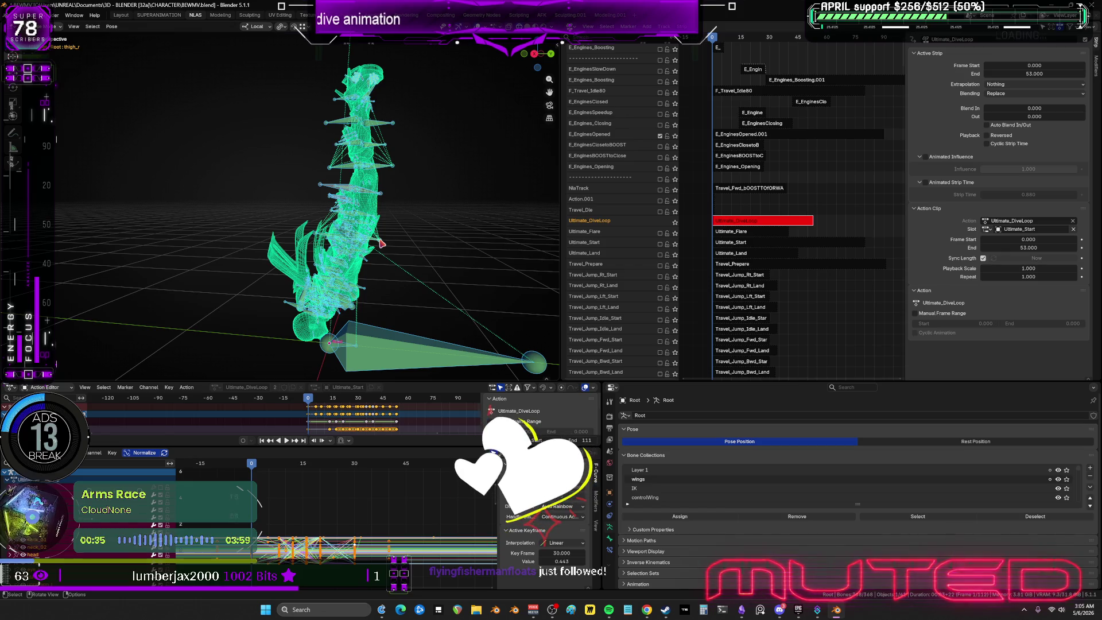
Bake the action over frames 0 to 30 and maximize the keyframe editor.
{"action": "key", "text": "F3"}
{"action": "left_click", "coordinate": [394, 349]}
{"action": "left_click", "coordinate": [436, 254]}
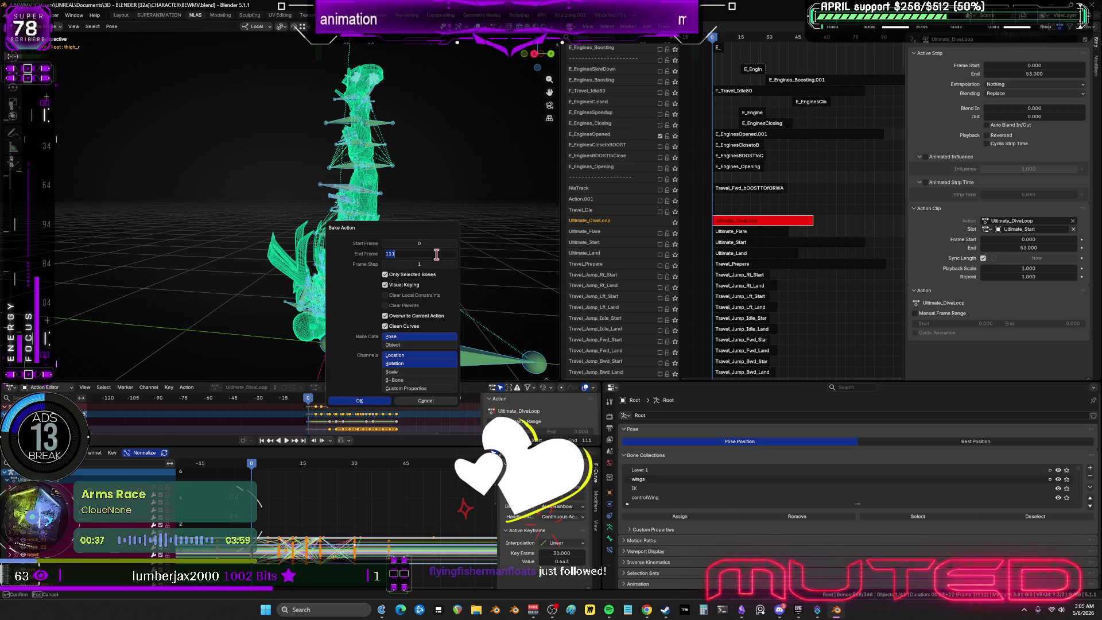
{"action": "type", "text": "30"}
{"action": "key", "text": "Return"}
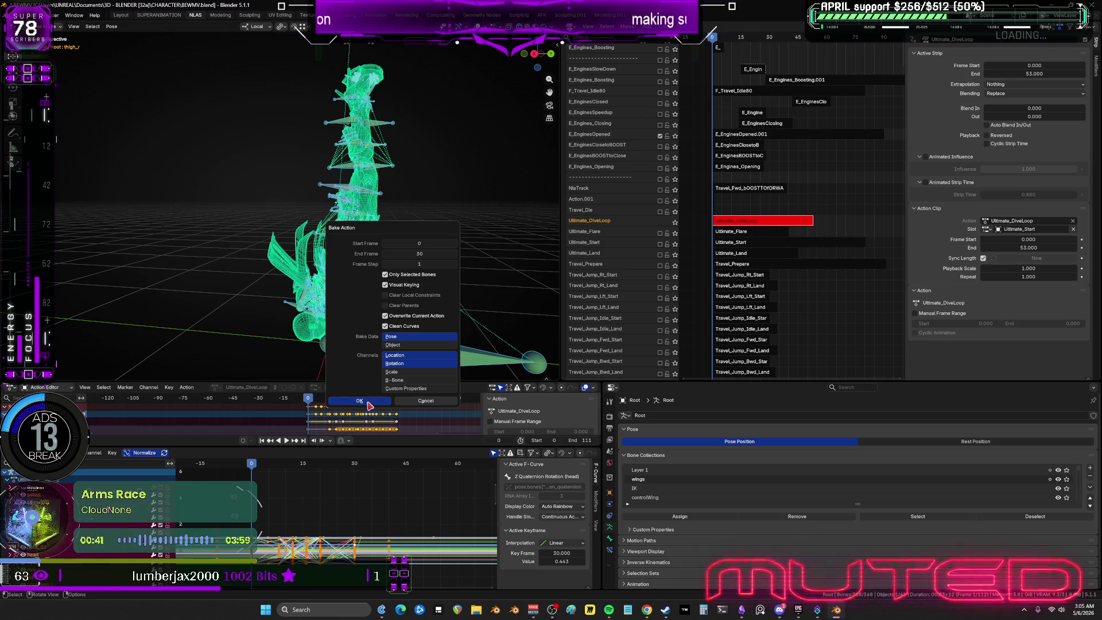
{"action": "left_click", "coordinate": [369, 403]}
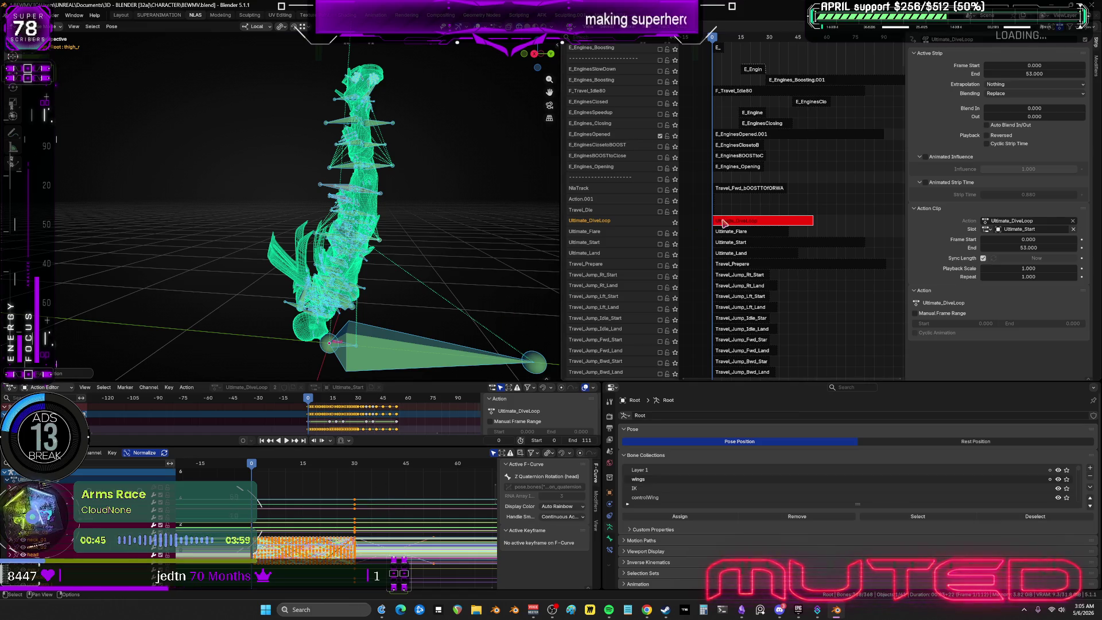
{"action": "scroll", "coordinate": [374, 517], "scroll_direction": "down", "scroll_amount": 2}
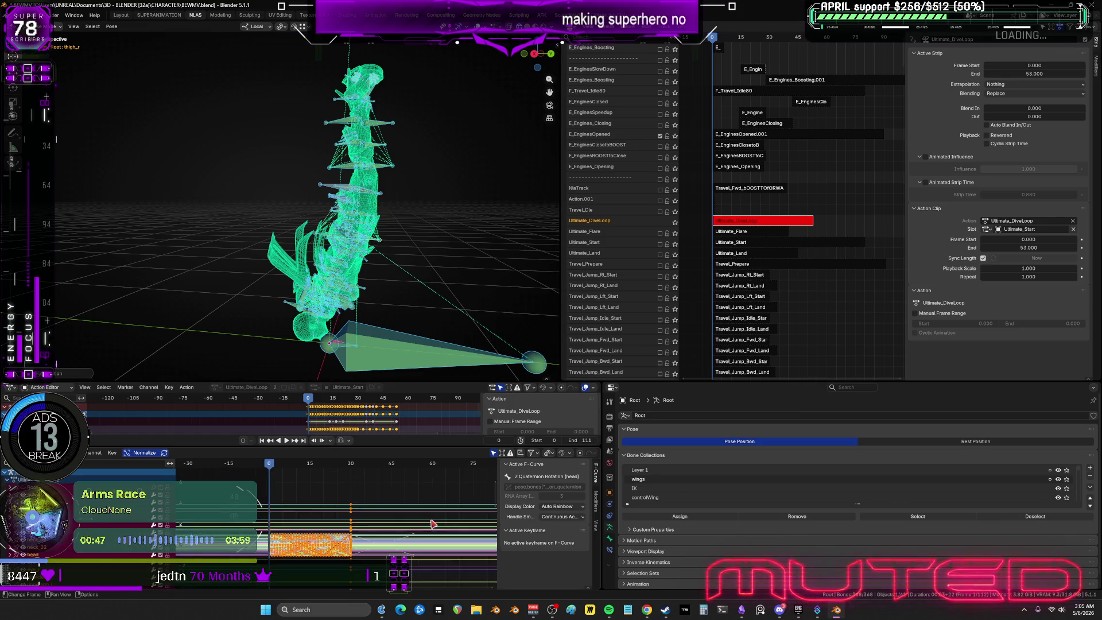
{"action": "key", "text": "ctrl+space"}
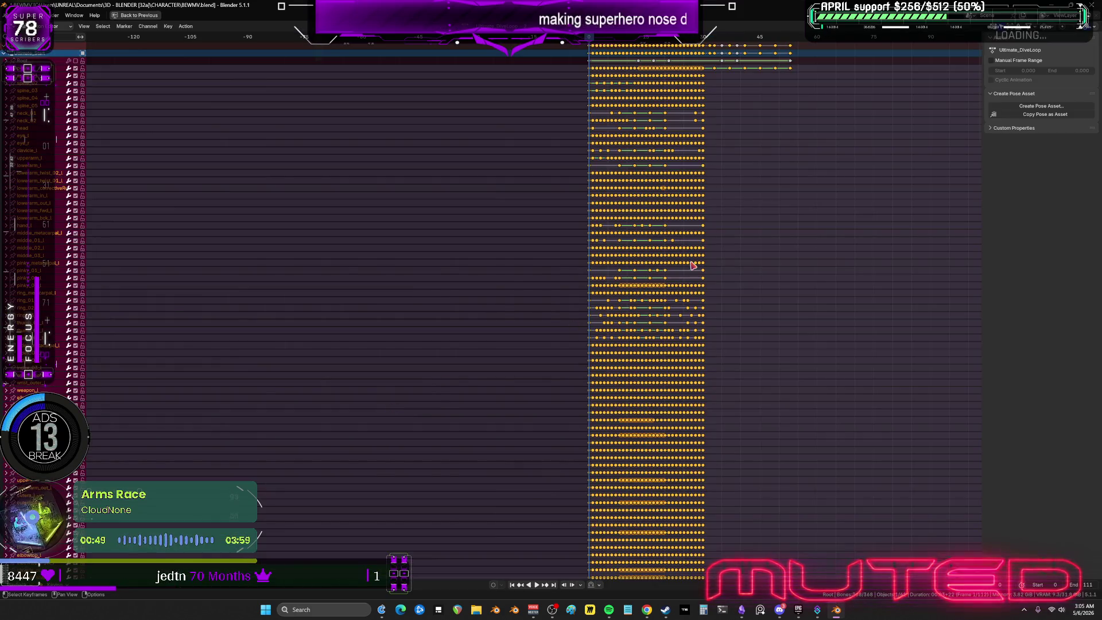
Place the current frame at 30 in the Ultimate_DiveLoop keyframes.
{"action": "left_click_drag", "start_coordinate": [851, 115], "coordinate": [708, 40]}
{"action": "key", "text": "Delete"}
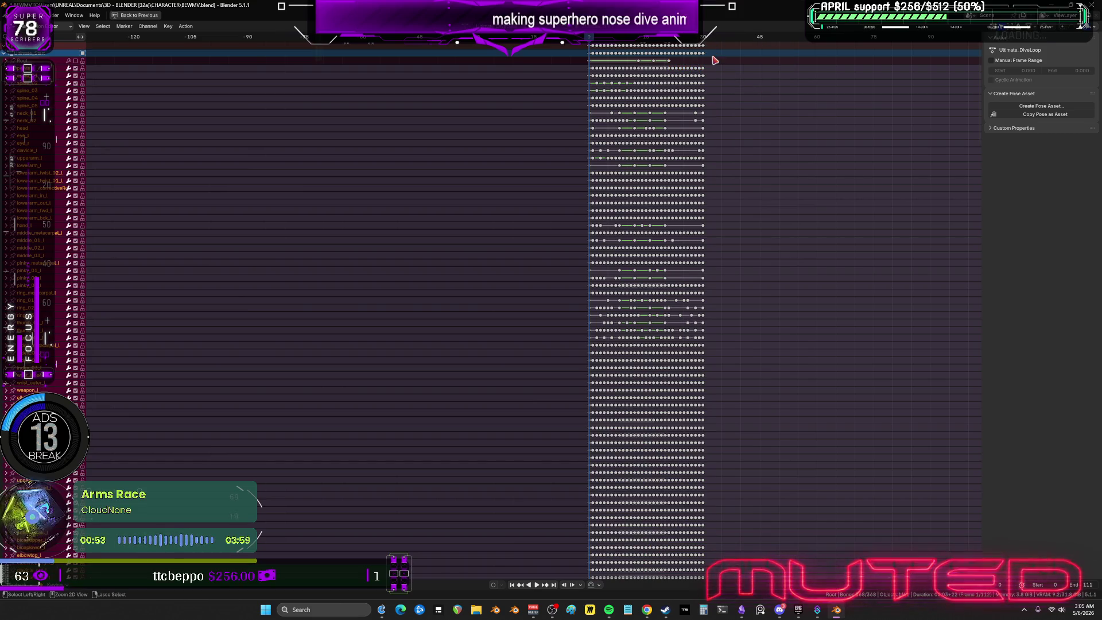
{"action": "key", "text": "ctrl+z"}
{"action": "left_click", "coordinate": [705, 39]}
{"action": "key", "text": "ctrl+space"}
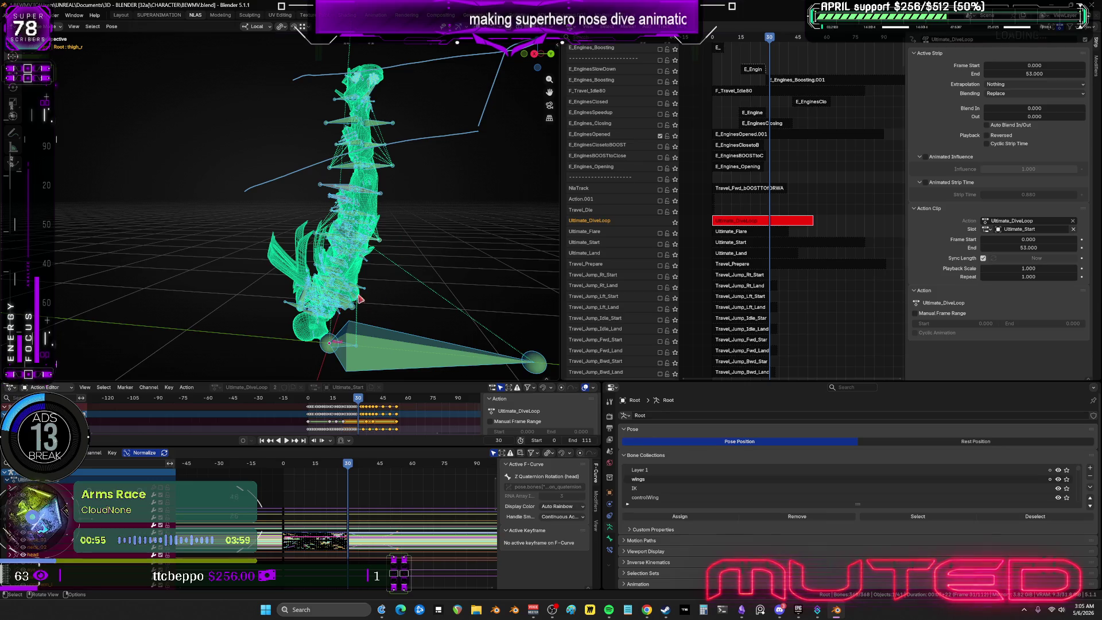
Key the whole character on selected bones at frame 30, then delete all keys after frame 30.
{"action": "key", "text": "k"}
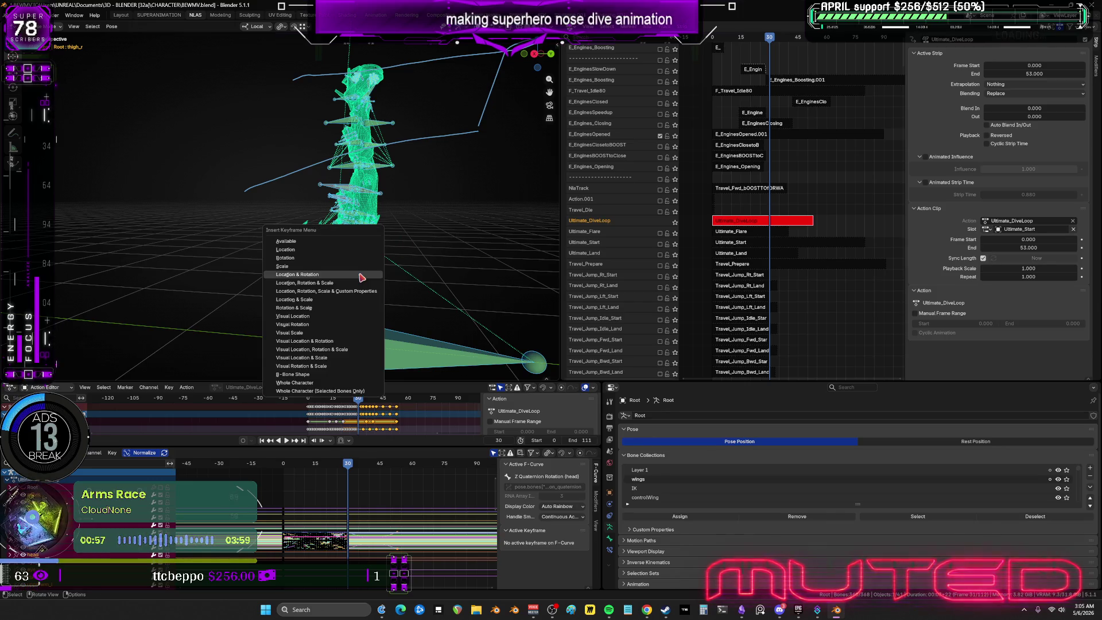
{"action": "left_click", "coordinate": [329, 390]}
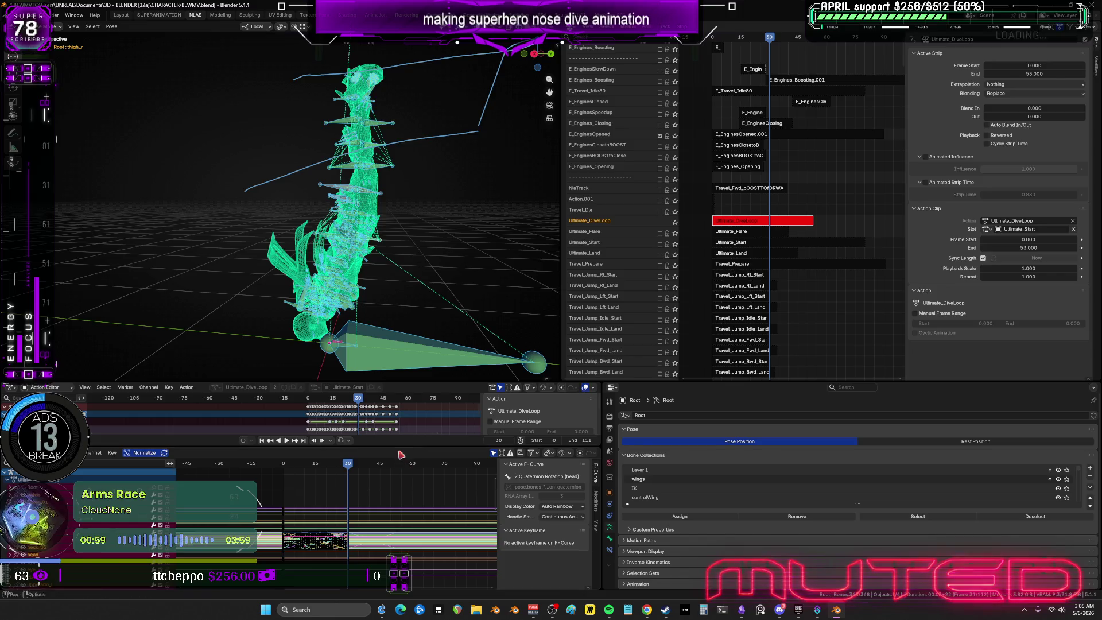
{"action": "key", "text": "ctrl+space"}
{"action": "left_click_drag", "start_coordinate": [875, 113], "coordinate": [707, 38]}
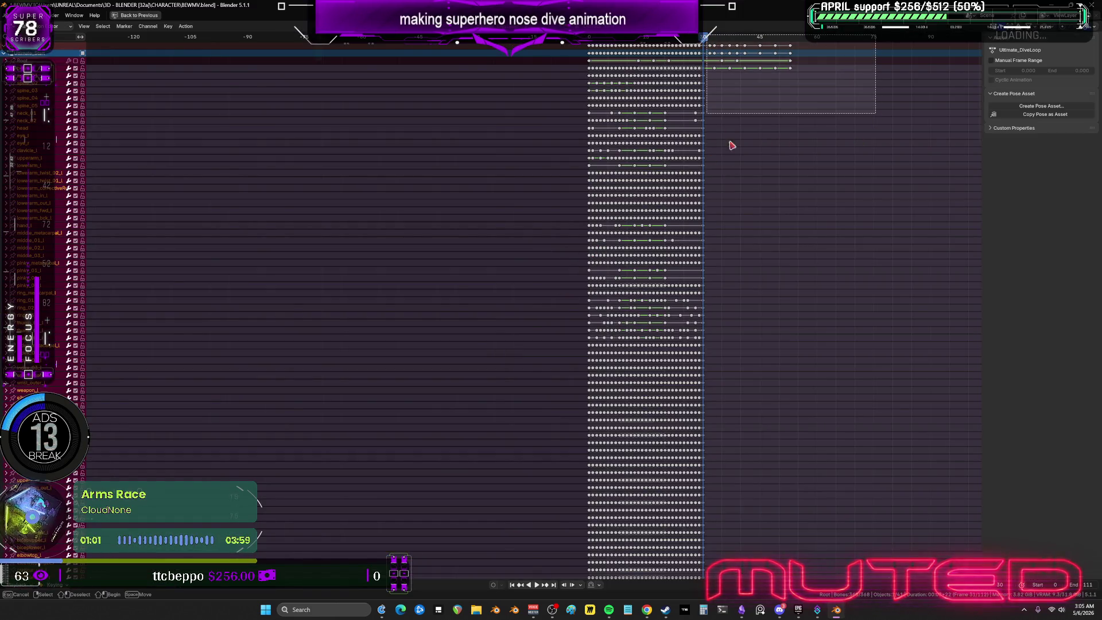
{"action": "key", "text": "Delete"}
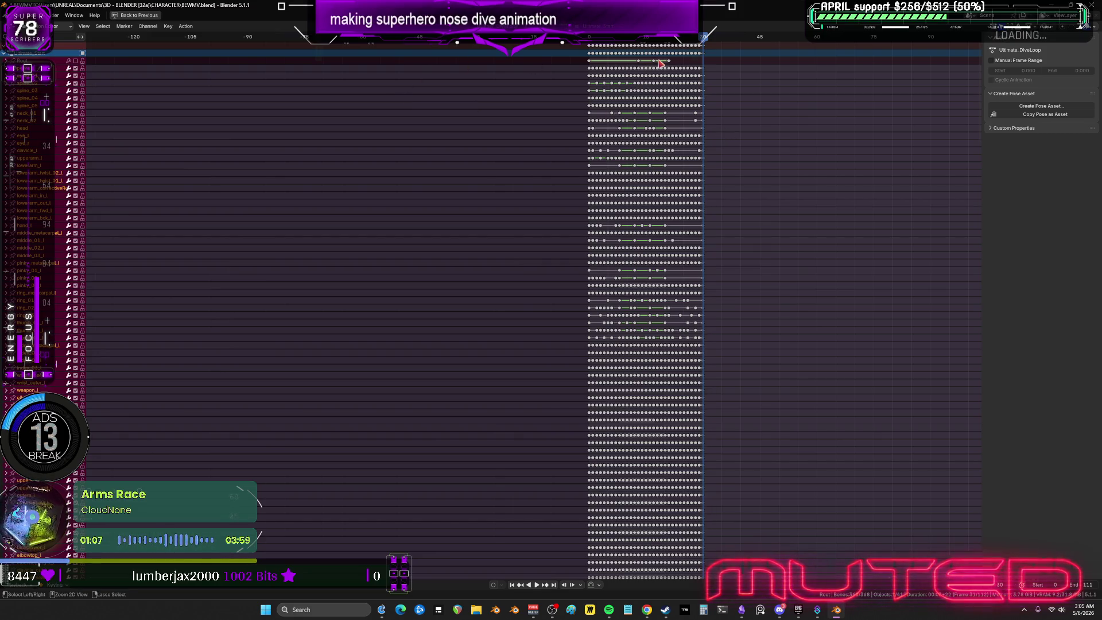
{"action": "key", "text": "ctrl+space"}
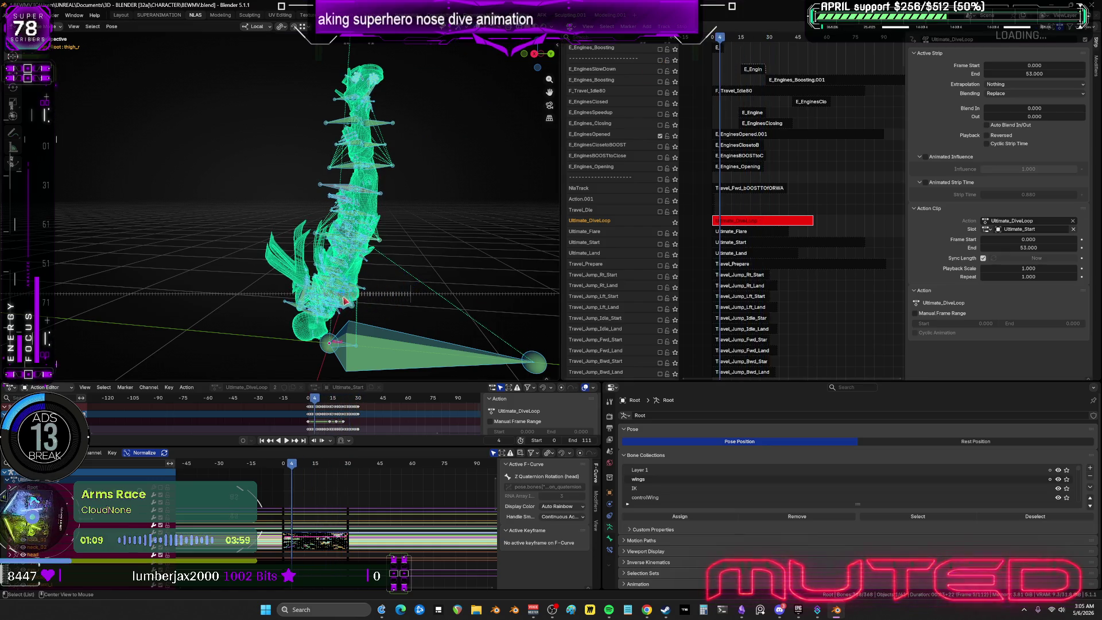
Exit tweak mode at frame 30, preview Ultimate_DiveLoop soloed, then turn solo off.
{"action": "mouse_move", "coordinate": [344, 301]}
{"action": "left_mouse_down"}
{"action": "mouse_move", "coordinate": [425, 313]}
{"action": "mouse_move", "coordinate": [413, 319]}
{"action": "left_mouse_up"}
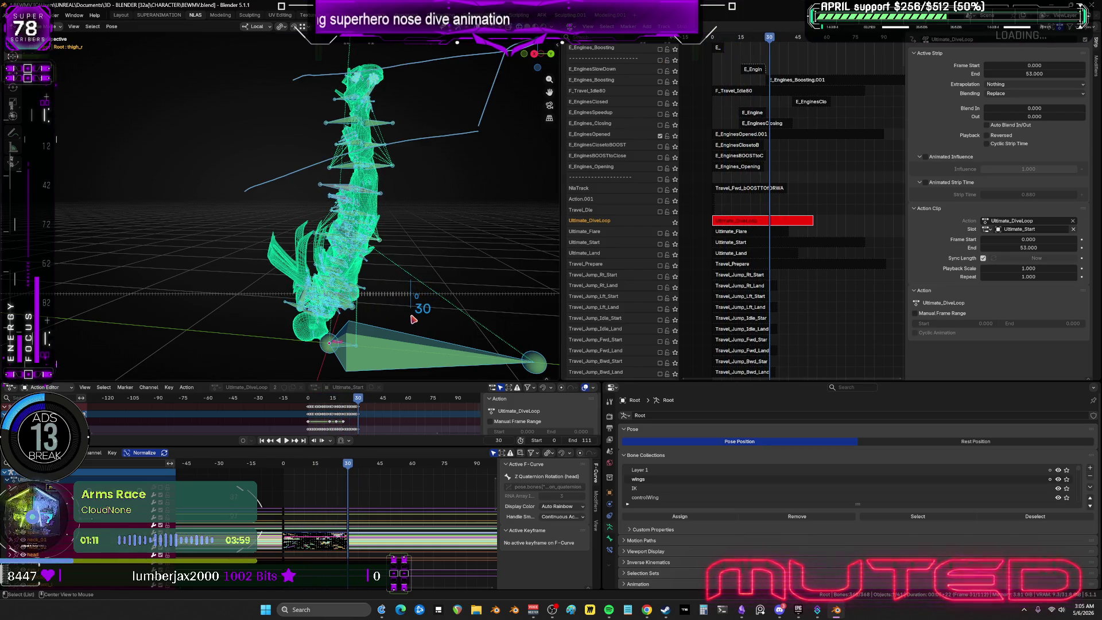
{"action": "key", "text": "Tab"}
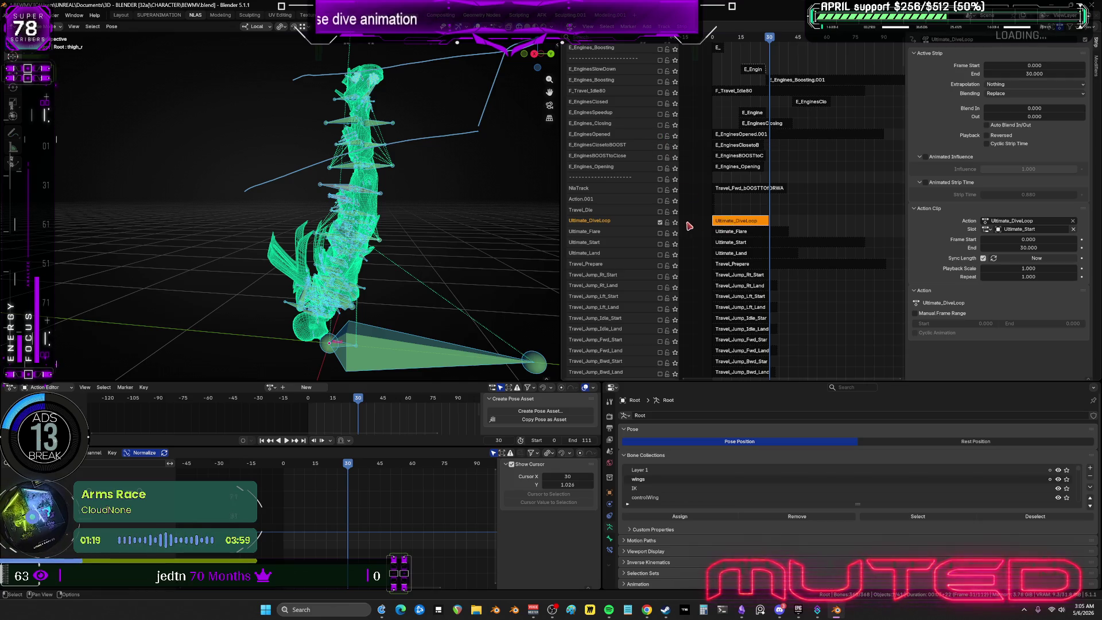
{"action": "left_click", "coordinate": [674, 223]}
{"action": "scroll", "coordinate": [367, 287], "scroll_direction": "up", "scroll_amount": 20, "text": "alt"}
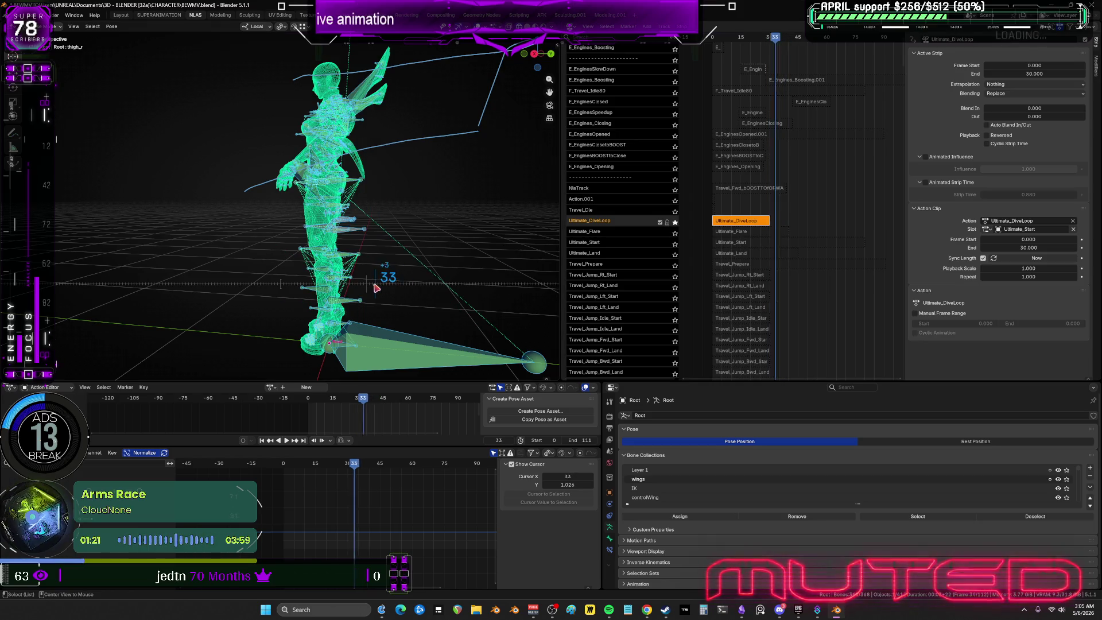
{"action": "scroll", "coordinate": [259, 299], "scroll_direction": "down", "scroll_amount": 8, "text": "alt"}
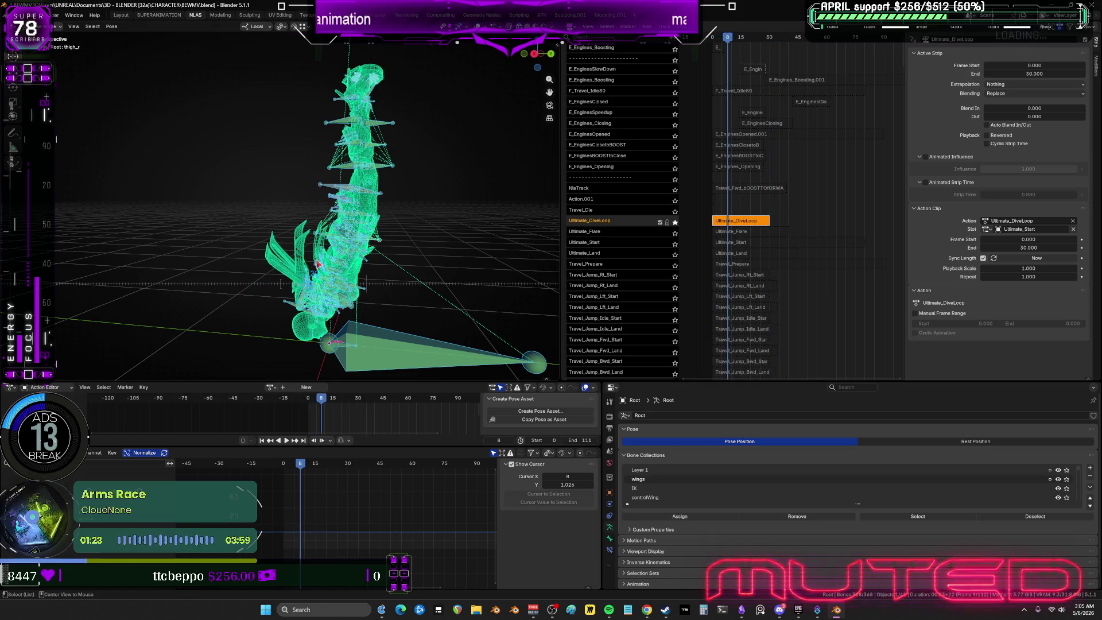
{"action": "key", "text": "shift+alt+z"}
{"action": "scroll", "coordinate": [383, 192], "scroll_direction": "down", "scroll_amount": 20, "text": "alt"}
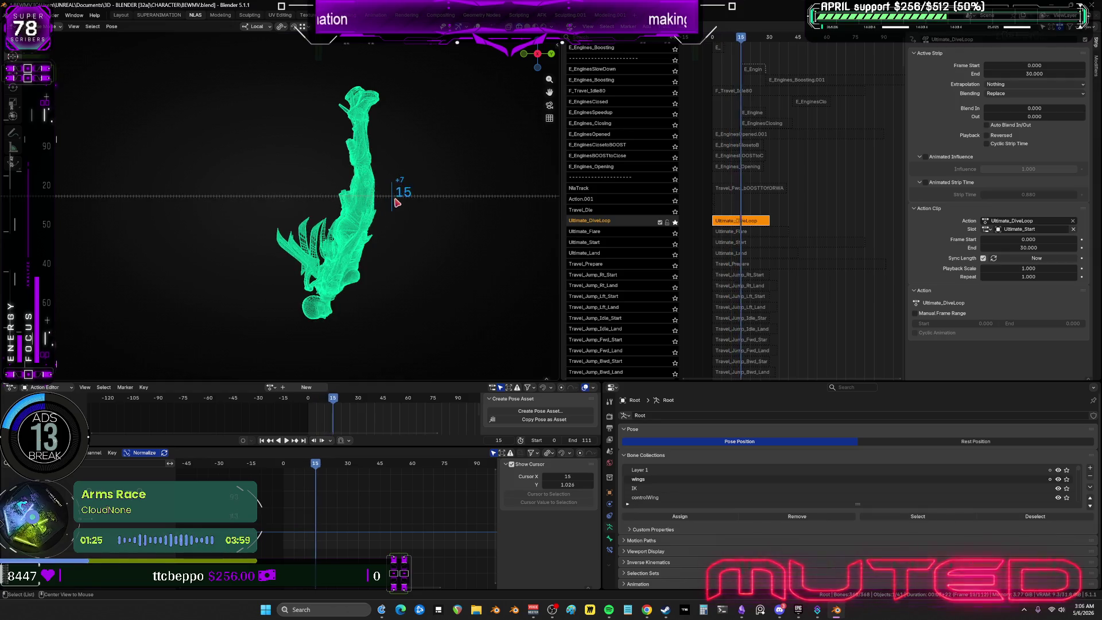
{"action": "scroll", "coordinate": [437, 199], "scroll_direction": "up", "scroll_amount": 20, "text": "alt"}
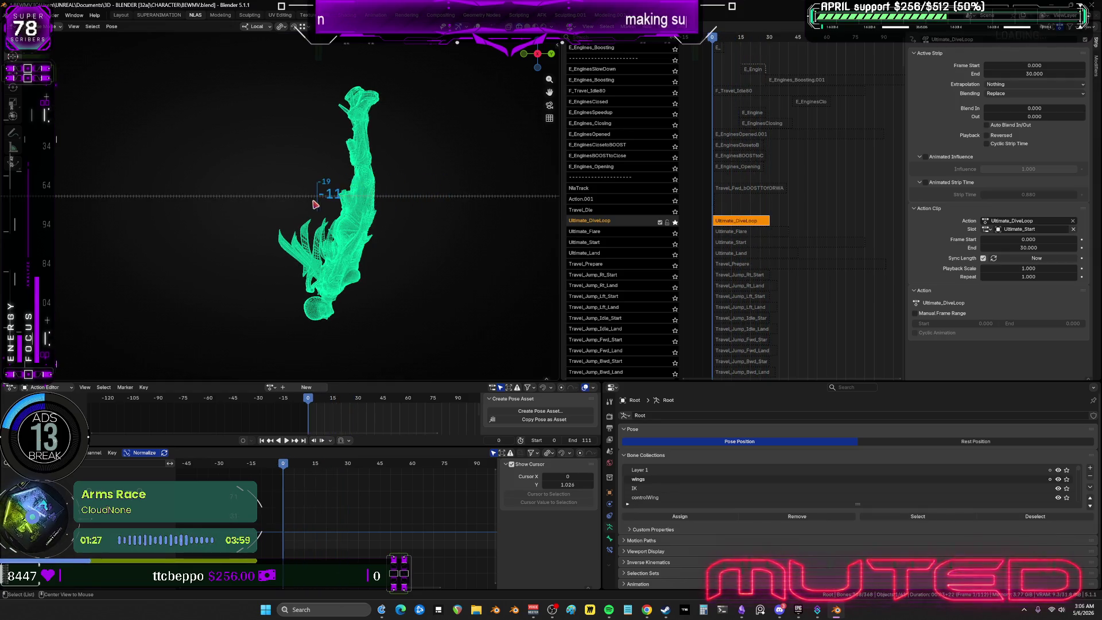
{"action": "left_click", "coordinate": [675, 223]}
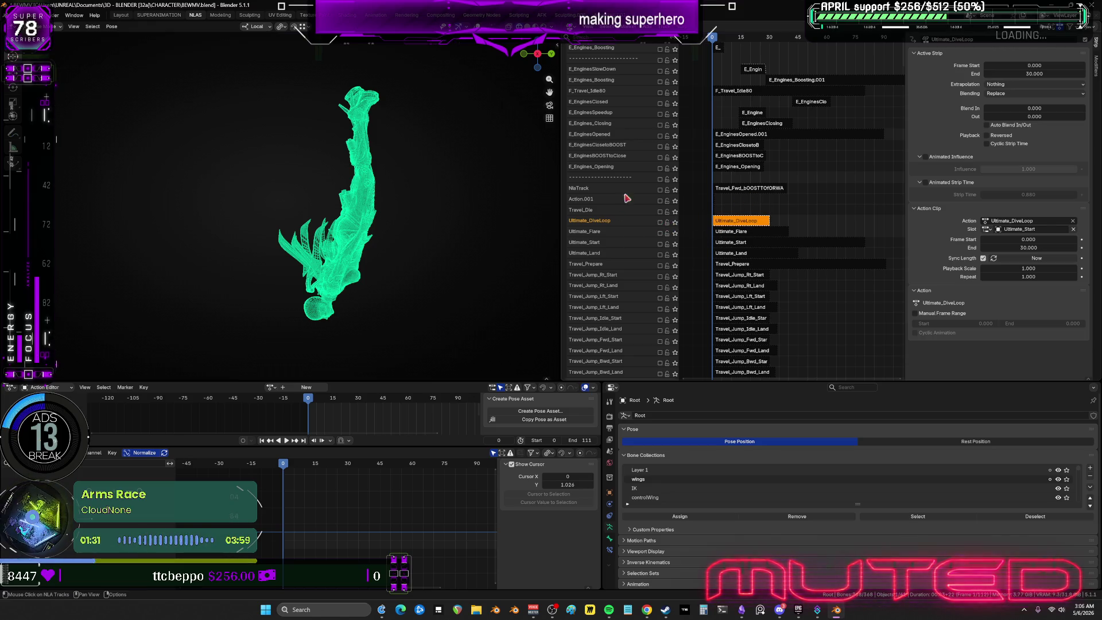
Preview the Ultimate_Start track soloed up to frame 41, then frame all NLA strips.
{"action": "left_click", "coordinate": [674, 244]}
{"action": "left_click_drag", "start_coordinate": [390, 233], "coordinate": [580, 217]}
{"action": "left_click", "coordinate": [675, 245]}
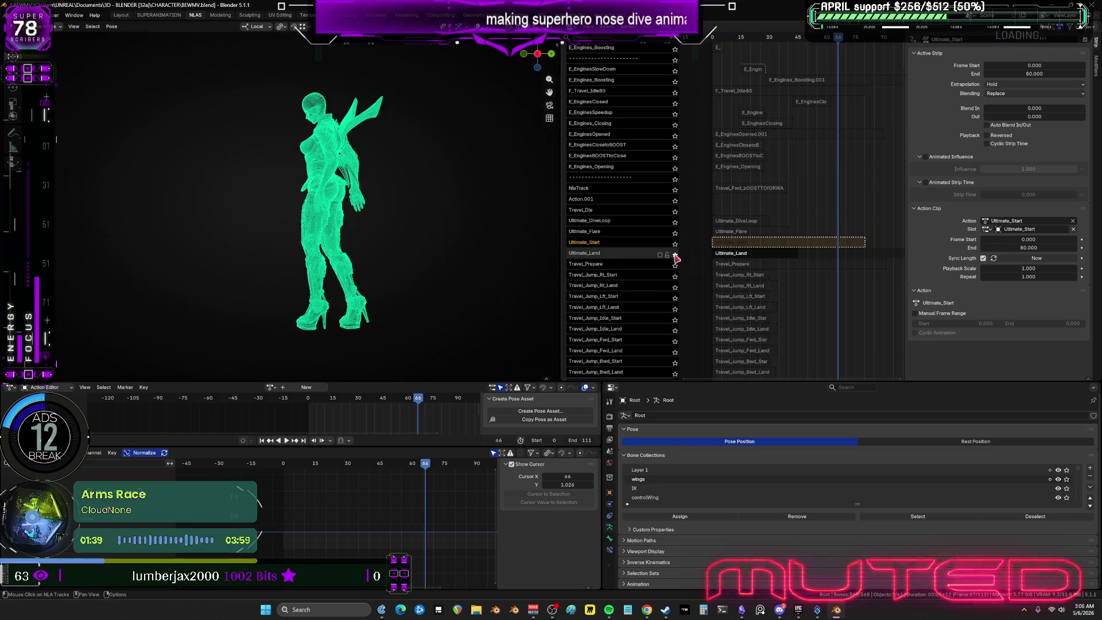
{"action": "mouse_move", "coordinate": [416, 225]}
{"action": "left_mouse_down"}
{"action": "mouse_move", "coordinate": [208, 215]}
{"action": "mouse_move", "coordinate": [250, 209]}
{"action": "mouse_move", "coordinate": [361, 230]}
{"action": "left_mouse_up"}
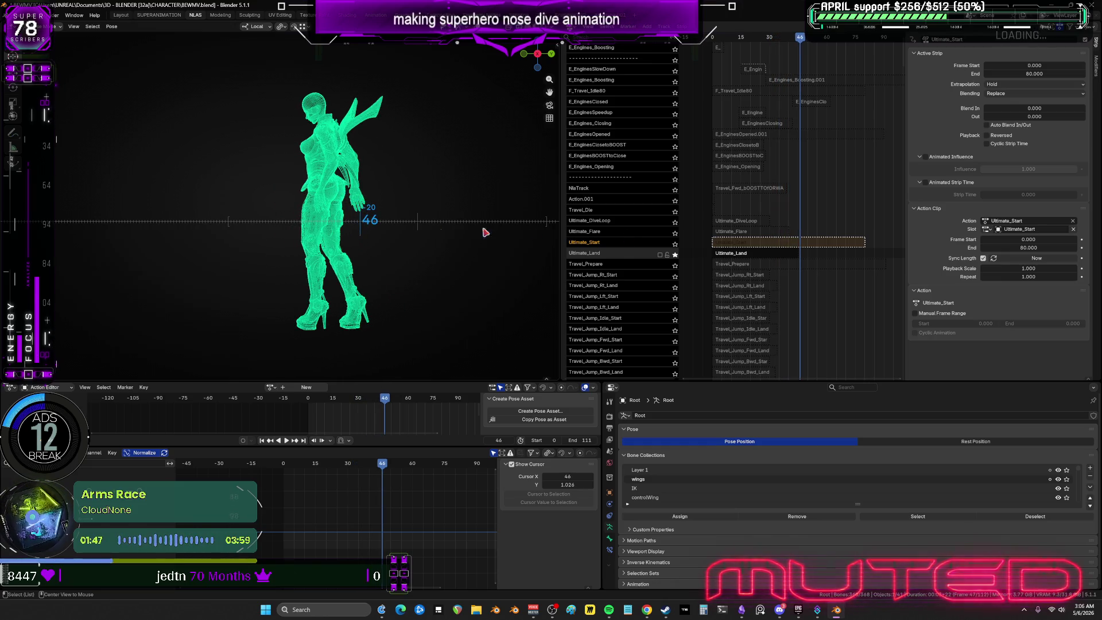
{"action": "left_click", "coordinate": [727, 256]}
{"action": "scroll", "coordinate": [727, 256], "scroll_direction": "up", "scroll_amount": 2}
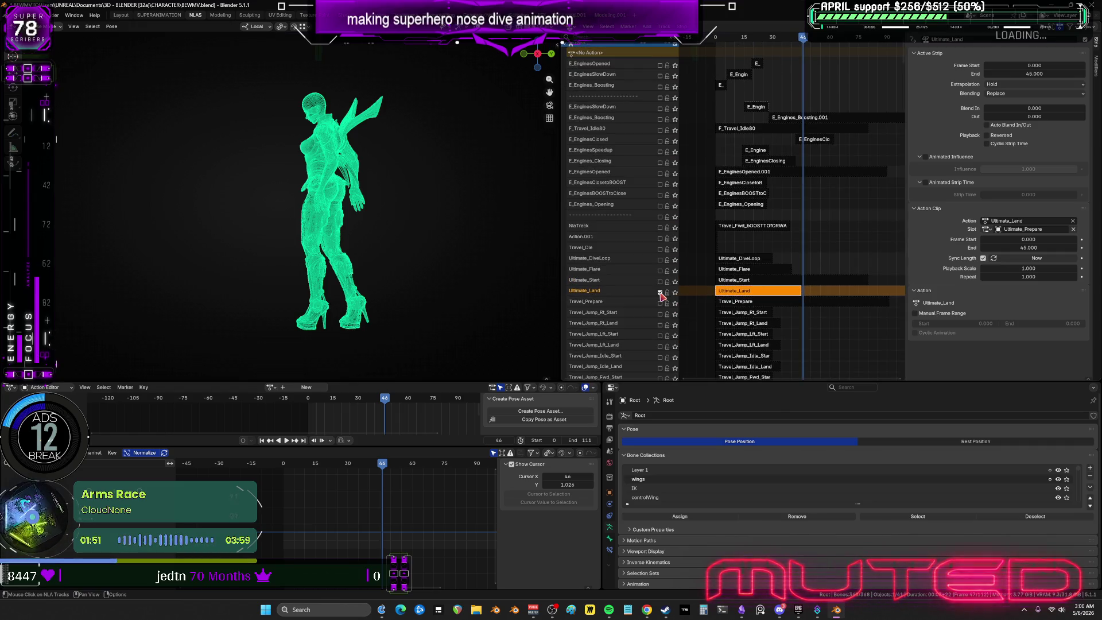
{"action": "key", "text": "Home"}
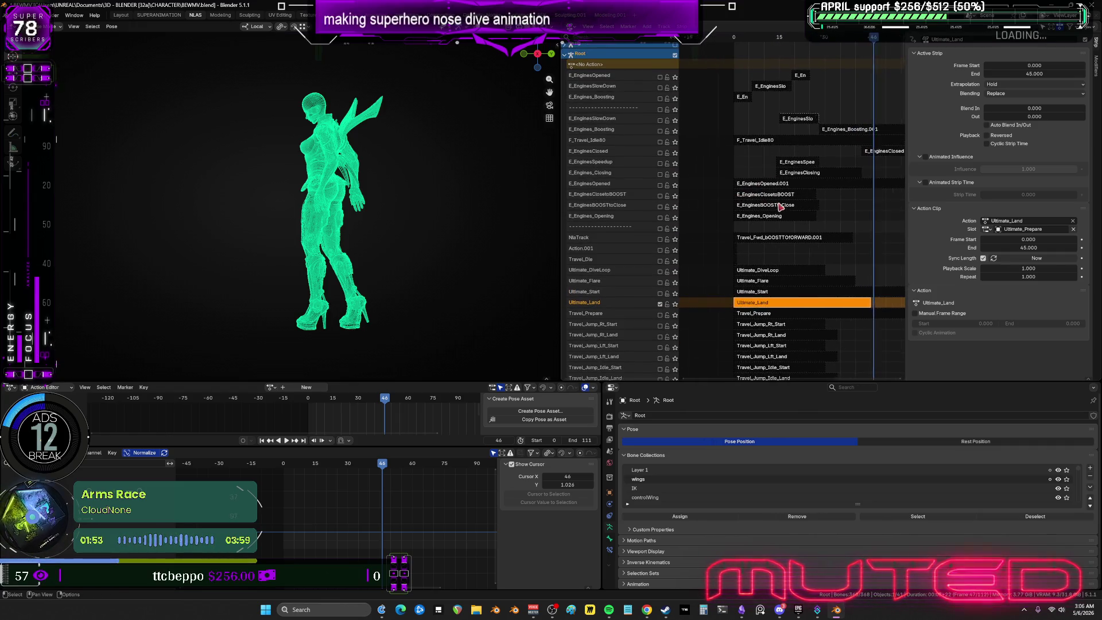
{"action": "middle_click_drag", "start_coordinate": [780, 207], "coordinate": [740, 198], "text": "ctrl"}
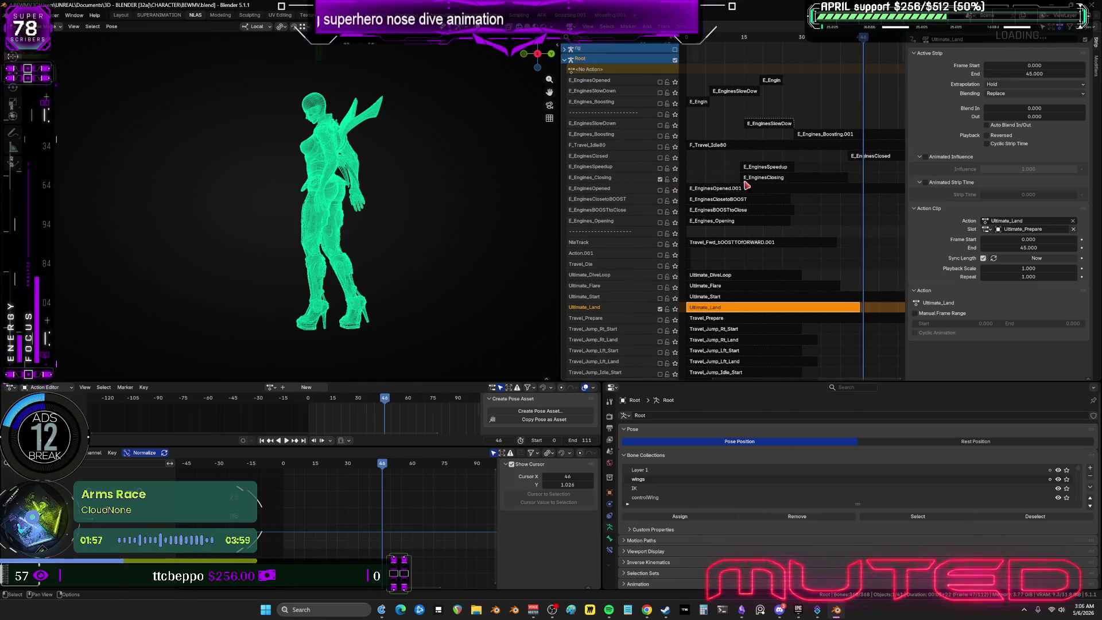
Enable the E_EnginesOpened track and play the nose-dive from frame 0.
{"action": "left_click", "coordinate": [659, 189]}
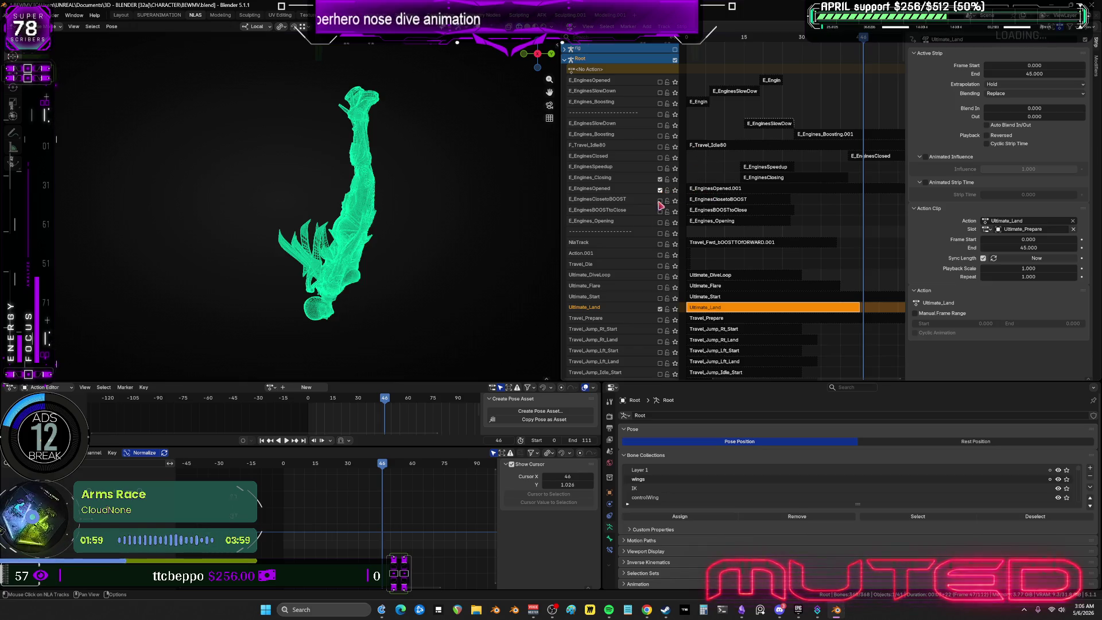
{"action": "key", "text": "shift+Left"}
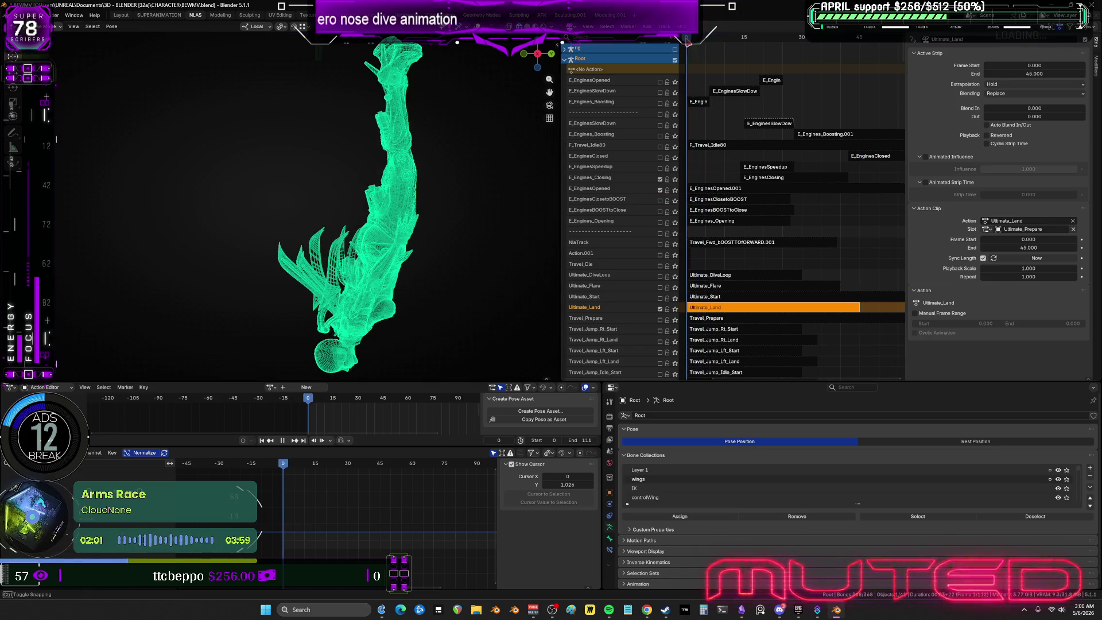
{"action": "key", "text": "space"}
{"action": "left_click_drag", "start_coordinate": [405, 217], "coordinate": [513, 245]}
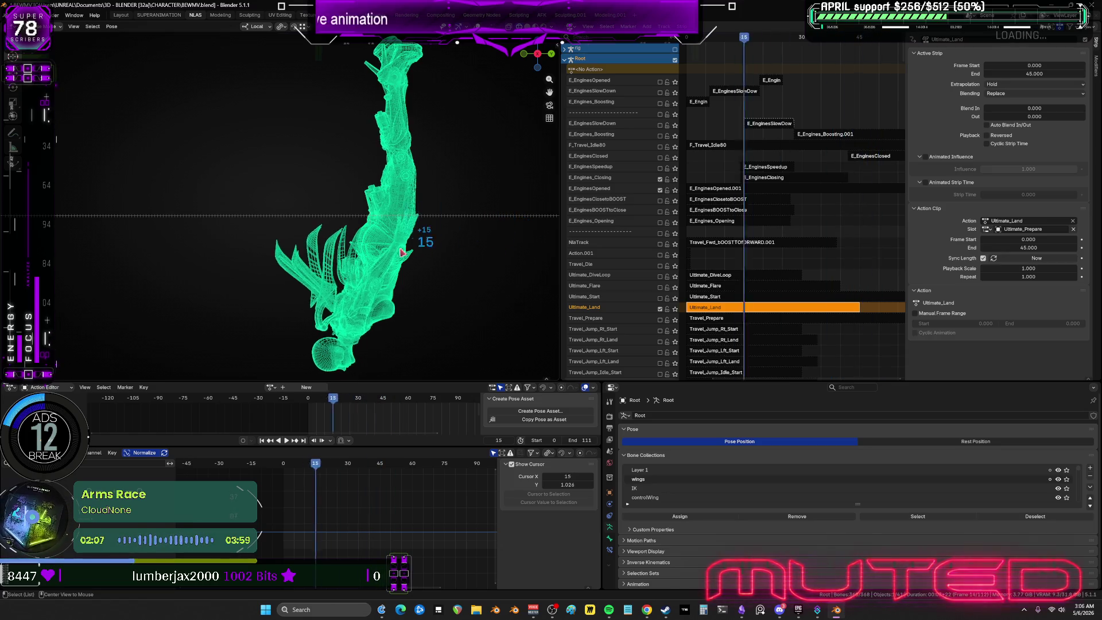
{"action": "key", "text": "shift+Left"}
{"action": "left_click", "coordinate": [719, 189]}
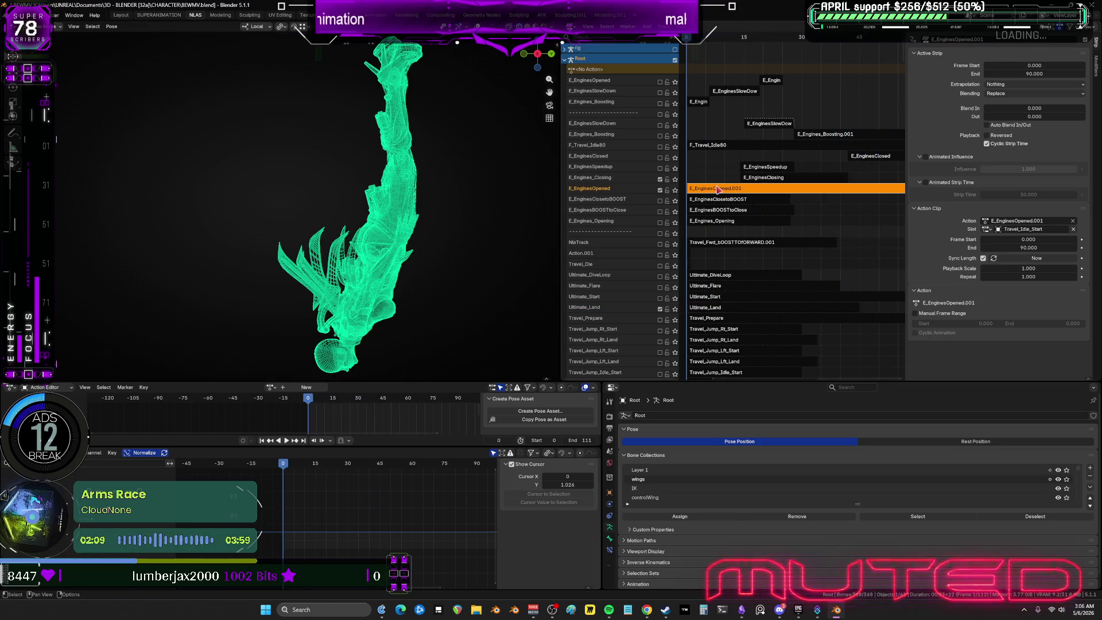
Enter tweak mode on E_EnginesOpened.001 and inspect the motors bone collection in the viewport.
{"action": "key", "text": "shift+alt+z"}
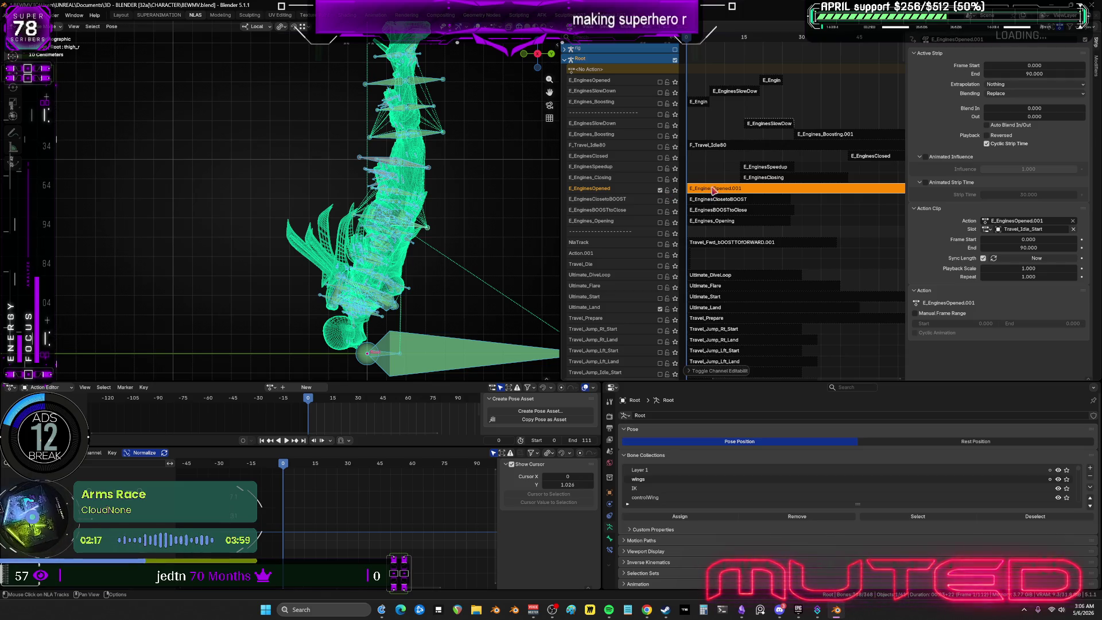
{"action": "key", "text": "Tab"}
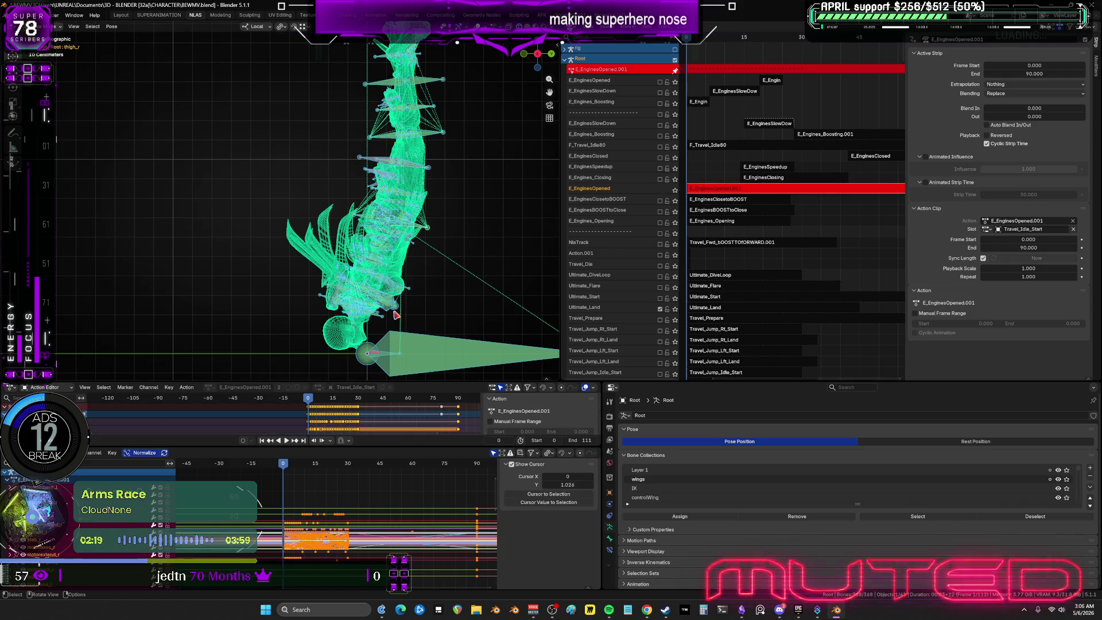
{"action": "scroll", "coordinate": [86, 505], "scroll_direction": "down", "scroll_amount": 5}
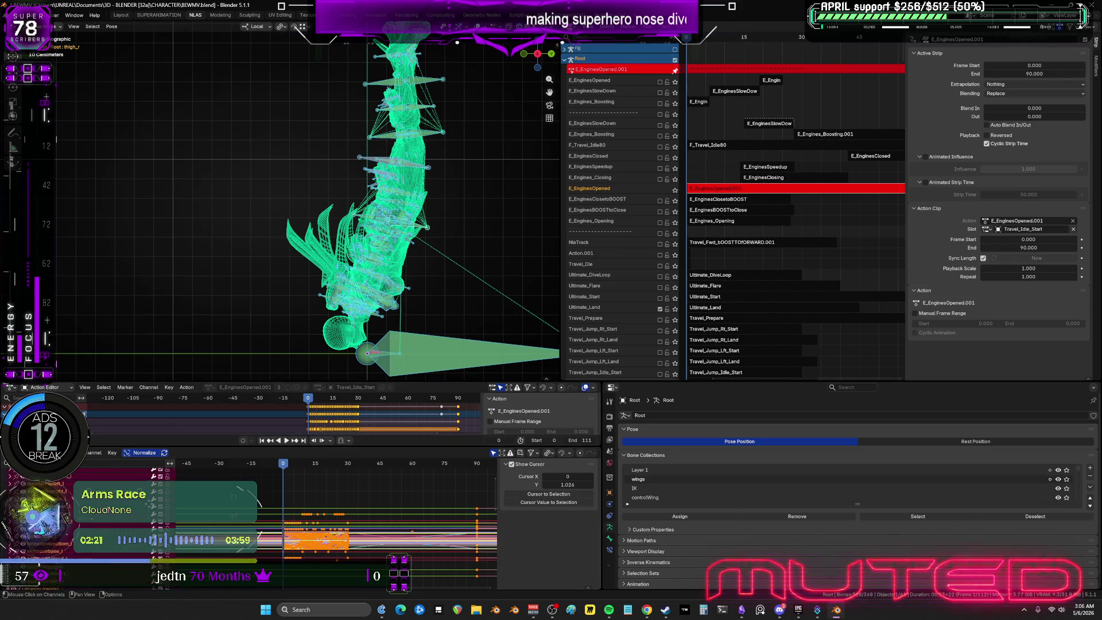
{"action": "middle_click_drag", "start_coordinate": [436, 212], "coordinate": [476, 270]}
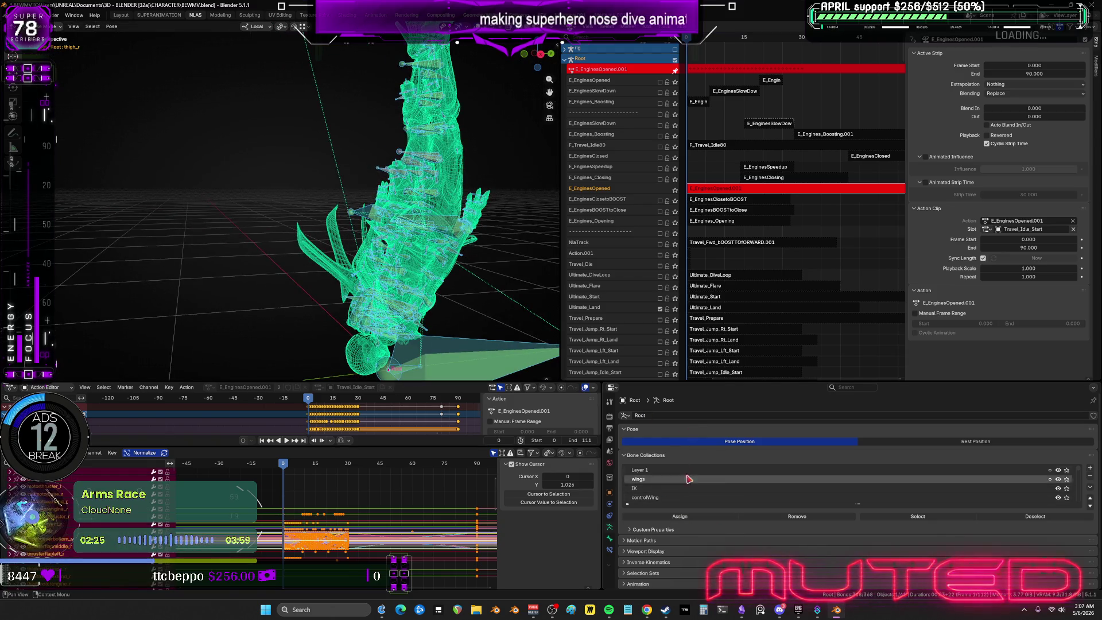
{"action": "scroll", "coordinate": [998, 492], "scroll_direction": "down", "scroll_amount": 3}
{"action": "scroll", "coordinate": [1001, 488], "scroll_direction": "up", "scroll_amount": 8}
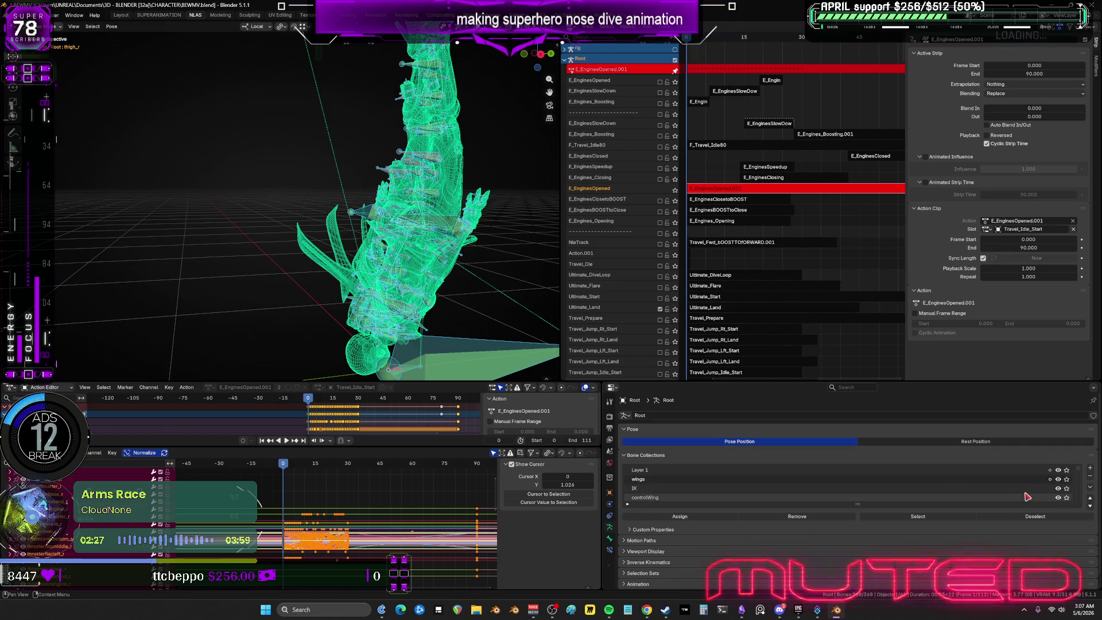
{"action": "left_click", "coordinate": [1066, 497]}
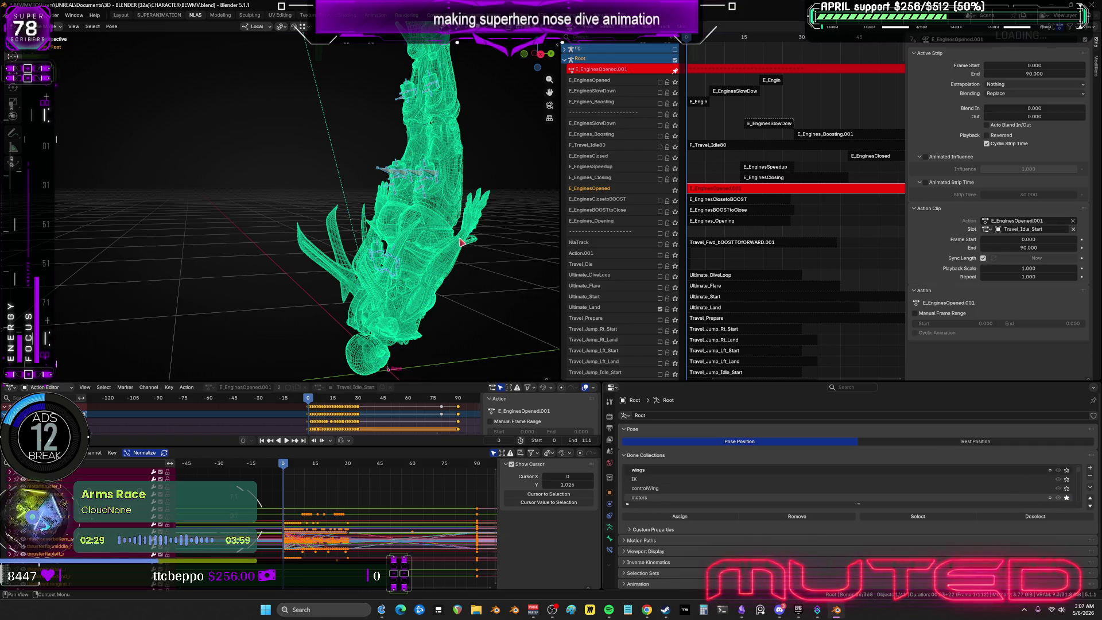
{"action": "middle_click_drag", "start_coordinate": [461, 242], "coordinate": [446, 268]}
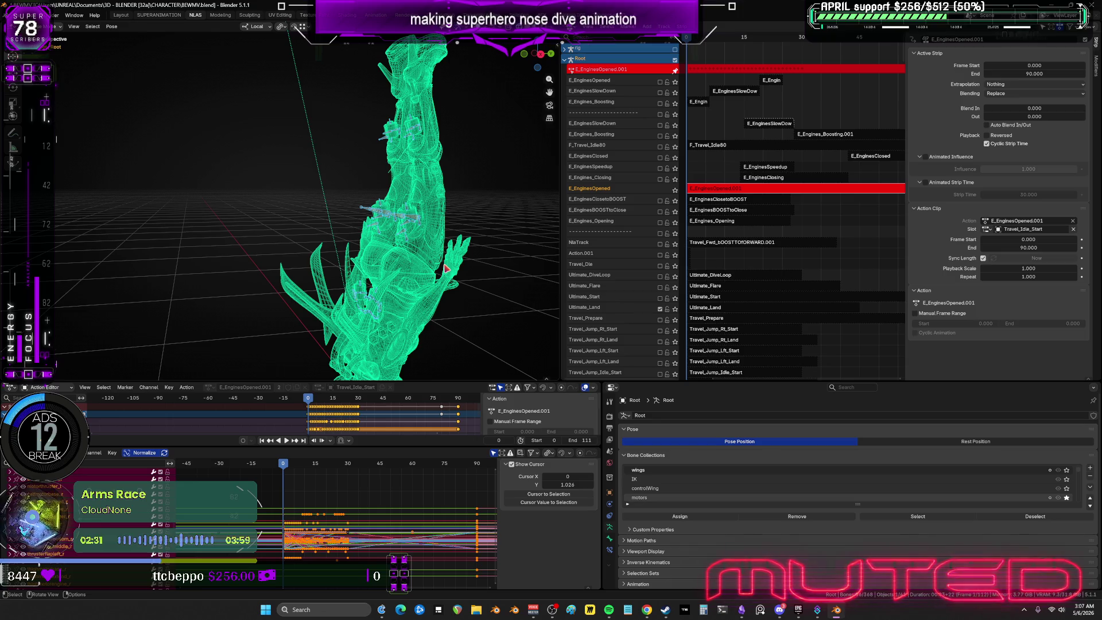
{"action": "left_click", "coordinate": [1066, 498]}
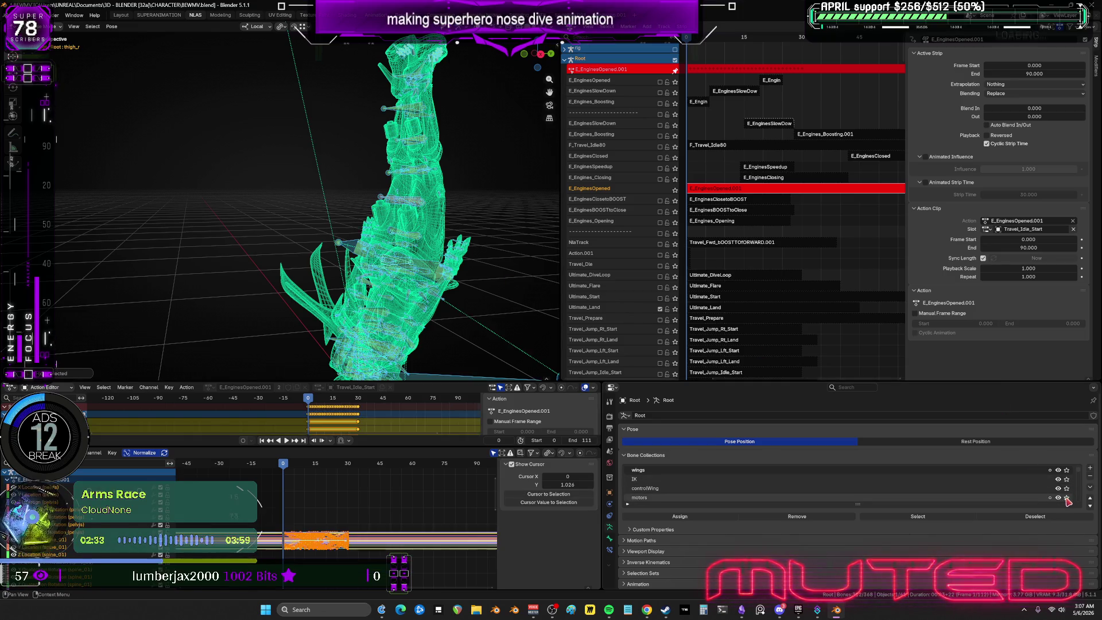
Delete all keyframes and curves of the E_EnginesOpened.001 action in the maximized graph.
{"action": "key", "text": "ctrl+space"}
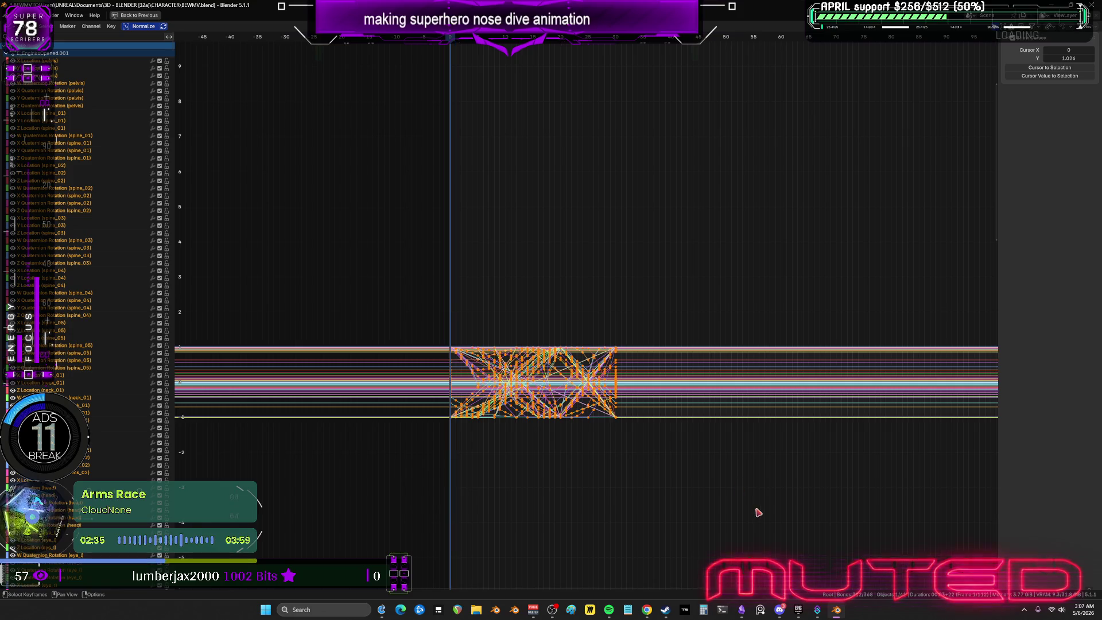
{"action": "left_click_drag", "start_coordinate": [755, 442], "coordinate": [389, 266]}
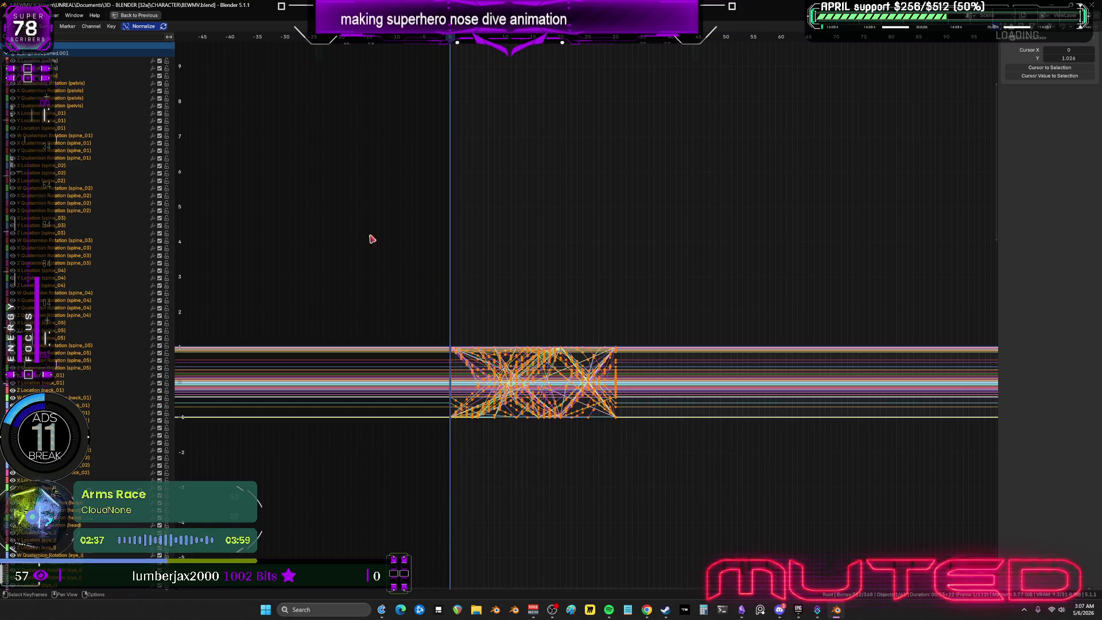
{"action": "key", "text": "h"}
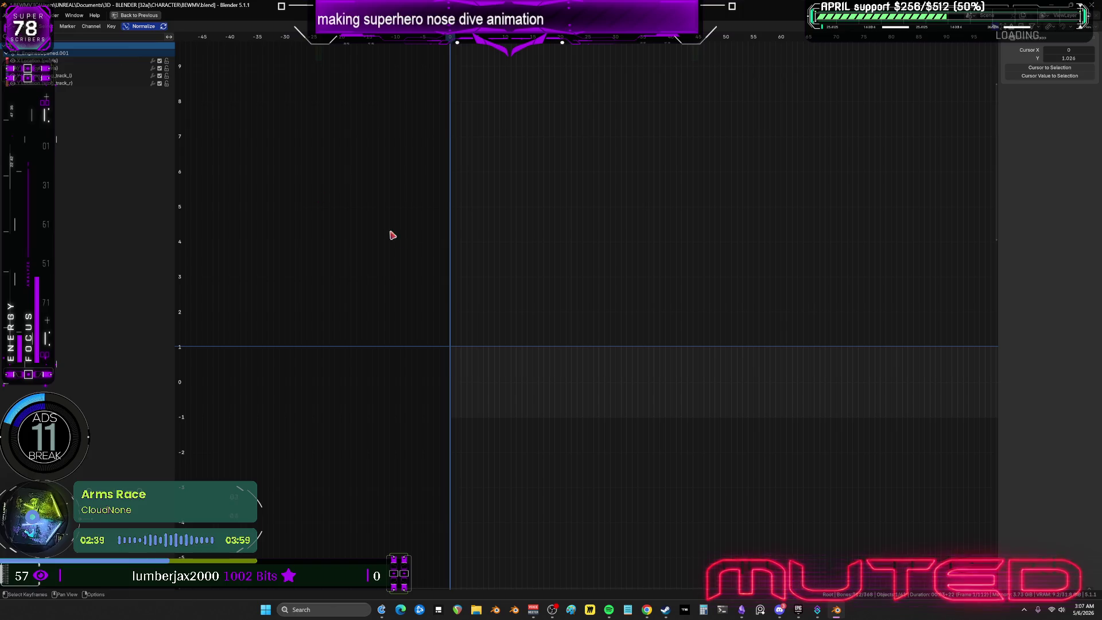
{"action": "key", "text": "ctrl+space"}
Clear all pose transforms back to the rest pose and exit tweak mode.
{"action": "left_click", "coordinate": [112, 26]}
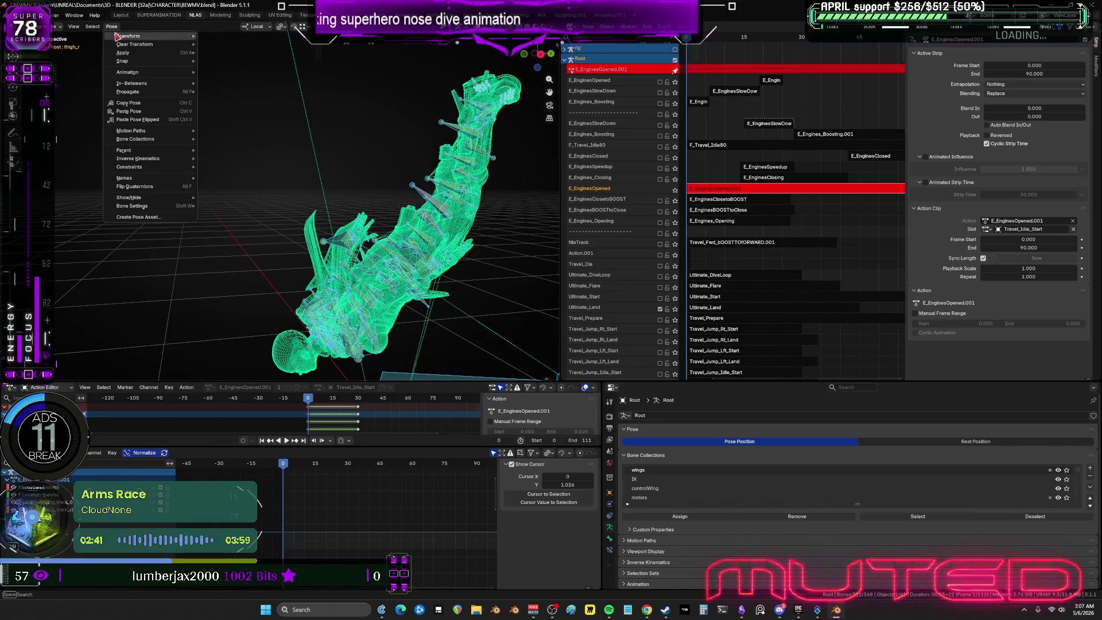
{"action": "mouse_move", "coordinate": [149, 44]}
{"action": "key", "text": "Return"}
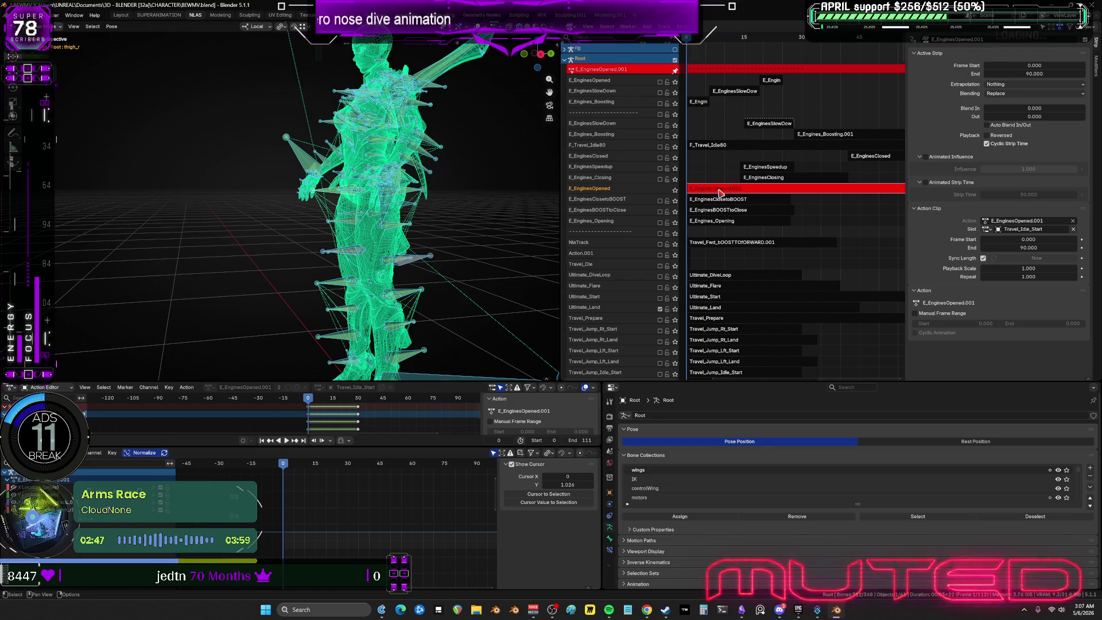
{"action": "key", "text": "Tab"}
Enable the E_Engines_Closing track and scrub the kneel-to-stand animation from frame 0.
{"action": "mouse_move", "coordinate": [424, 218]}
{"action": "middle_mouse_down"}
{"action": "mouse_move", "coordinate": [453, 242]}
{"action": "mouse_move", "coordinate": [441, 249]}
{"action": "middle_mouse_up"}
{"action": "scroll", "coordinate": [346, 264], "scroll_direction": "down", "scroll_amount": 5, "text": "alt"}
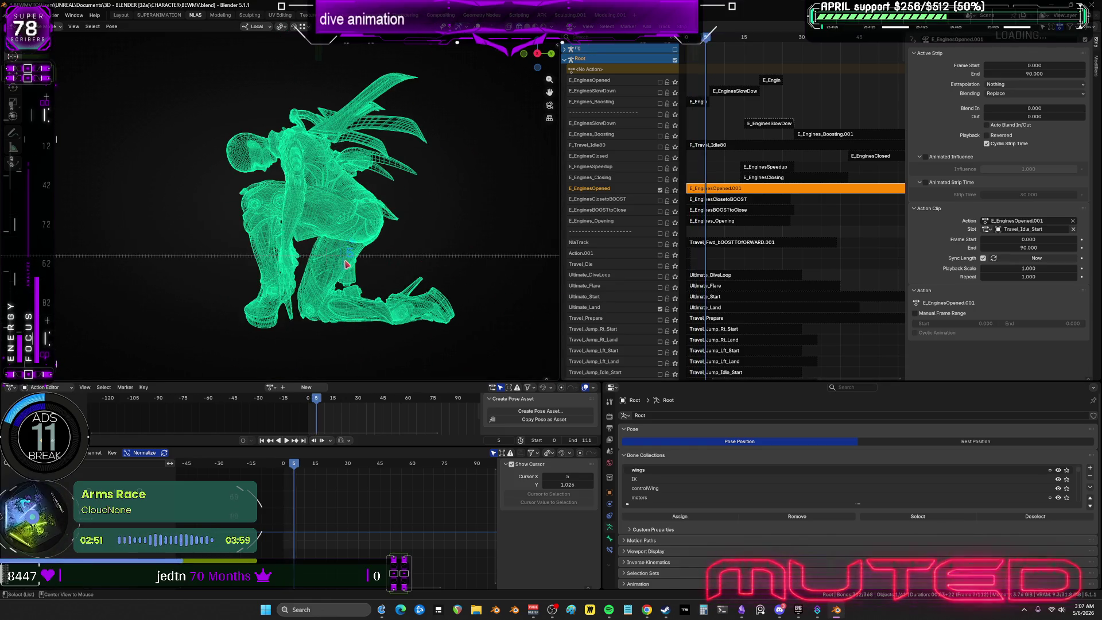
{"action": "scroll", "coordinate": [346, 263], "scroll_direction": "down", "scroll_amount": 19, "text": "alt"}
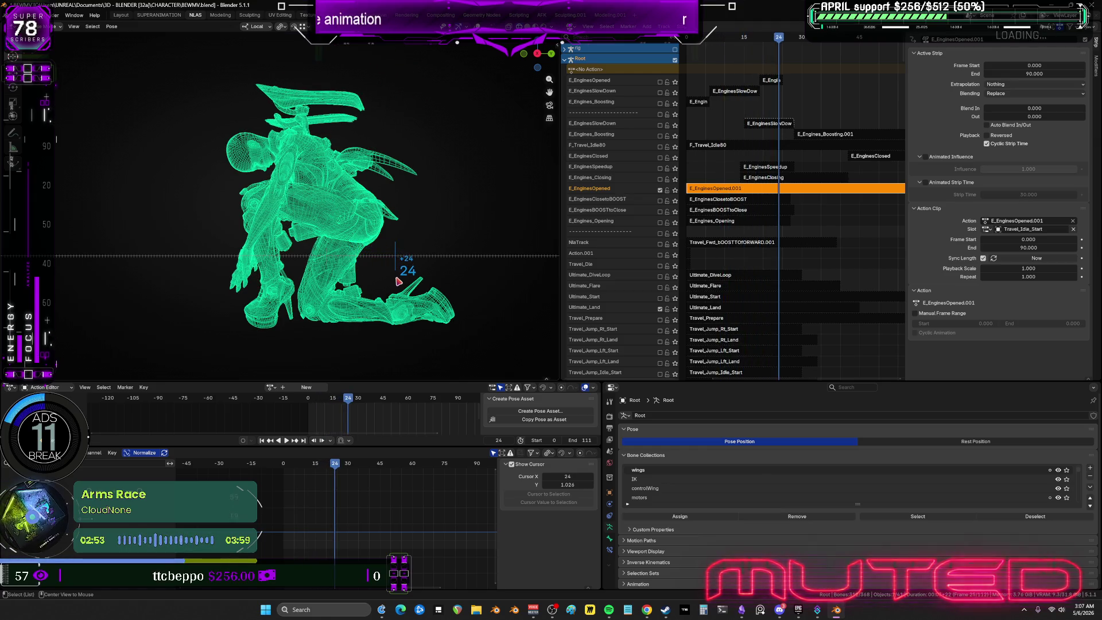
{"action": "left_click", "coordinate": [660, 179]}
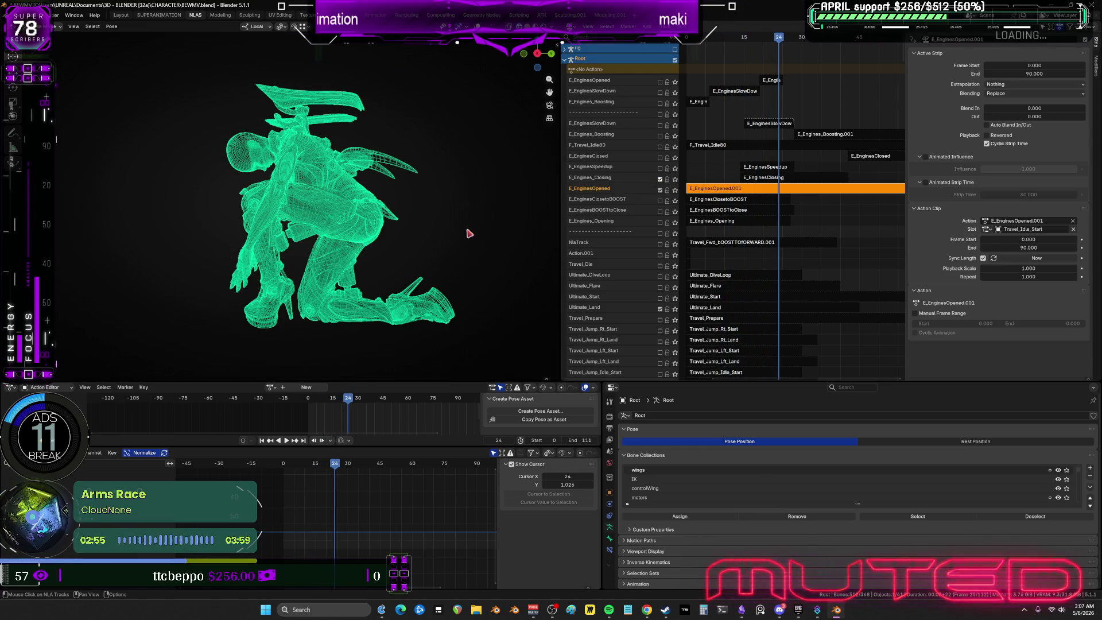
{"action": "key", "text": "shift+Left"}
{"action": "scroll", "coordinate": [390, 245], "scroll_direction": "down", "scroll_amount": 16, "text": "alt"}
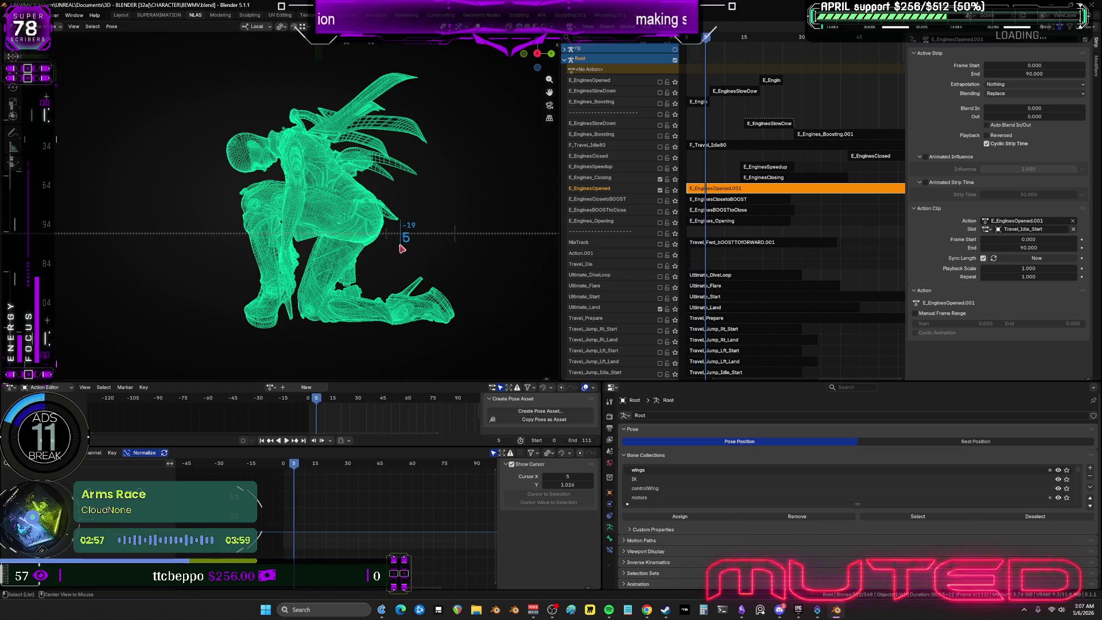
{"action": "scroll", "coordinate": [433, 256], "scroll_direction": "down", "scroll_amount": 13, "text": "alt"}
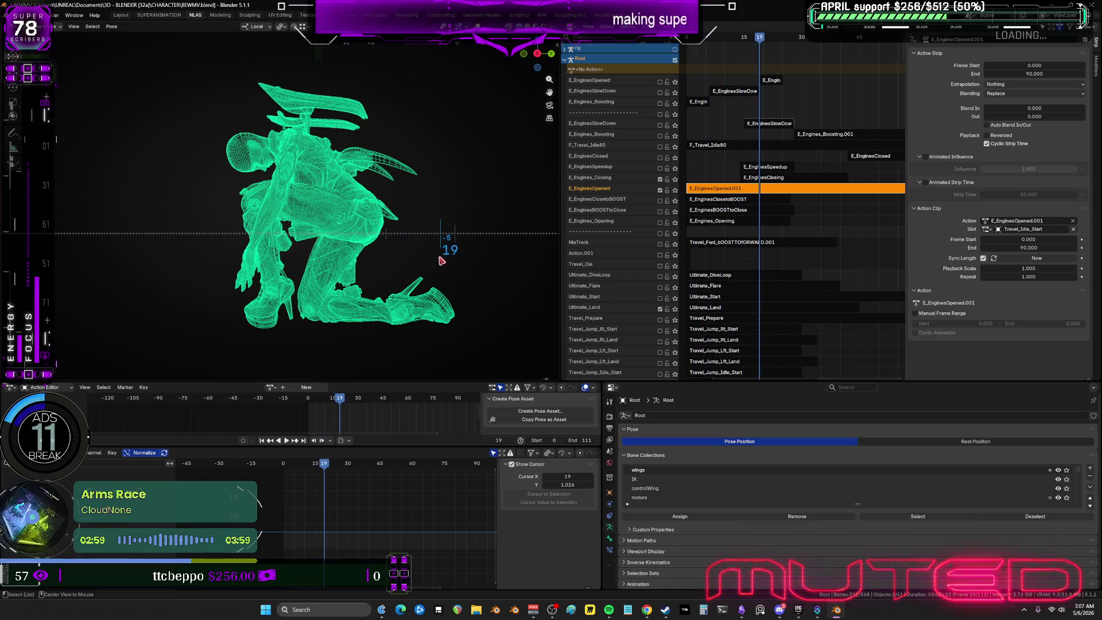
{"action": "scroll", "coordinate": [473, 276], "scroll_direction": "down", "scroll_amount": 13, "text": "alt"}
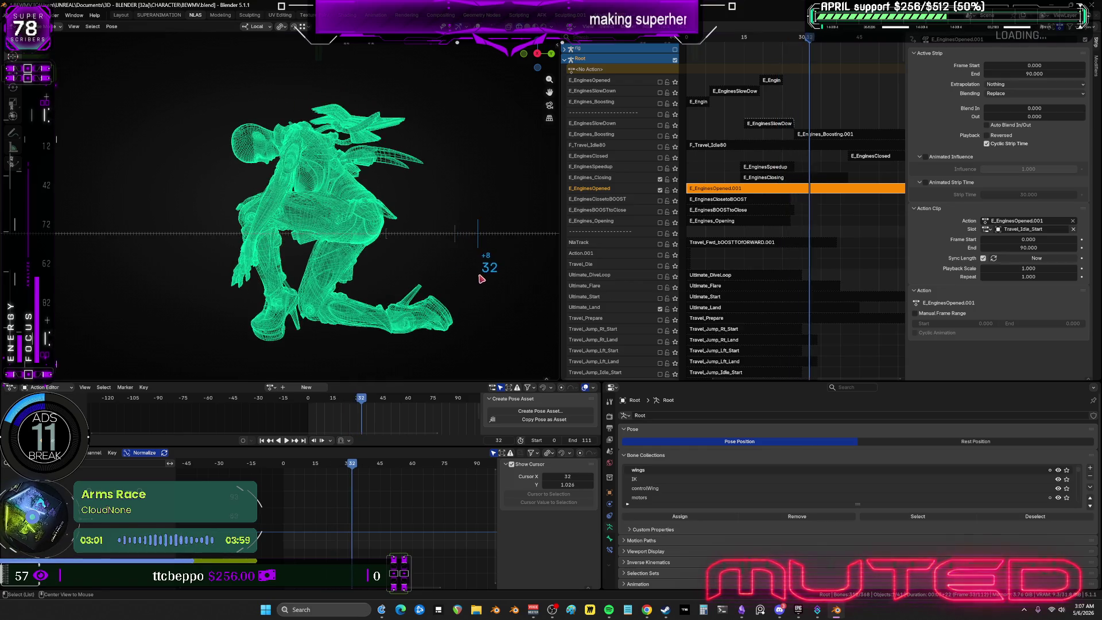
{"action": "scroll", "coordinate": [510, 282], "scroll_direction": "up", "scroll_amount": 7, "text": "alt"}
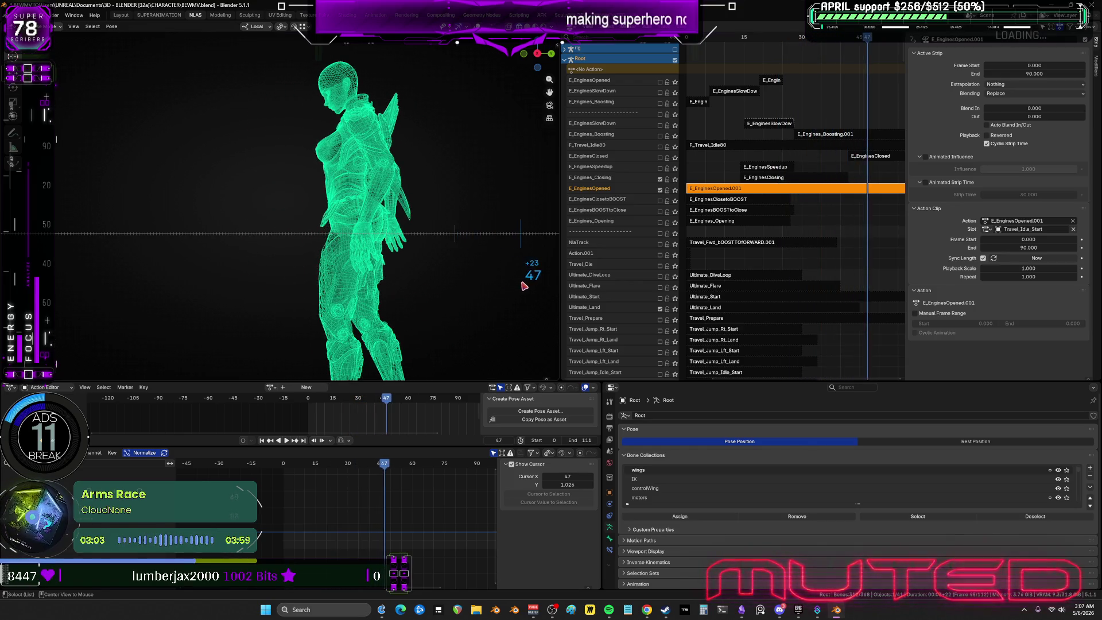
{"action": "scroll", "coordinate": [505, 284], "scroll_direction": "down", "scroll_amount": 12, "text": "alt"}
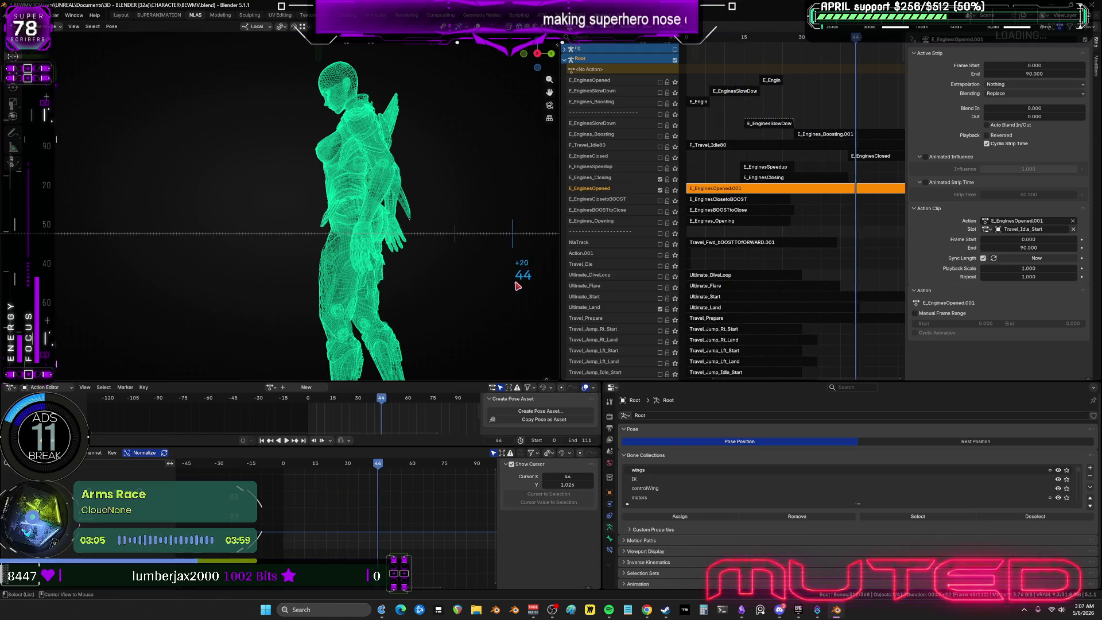
{"action": "scroll", "coordinate": [524, 286], "scroll_direction": "up", "scroll_amount": 20, "text": "alt"}
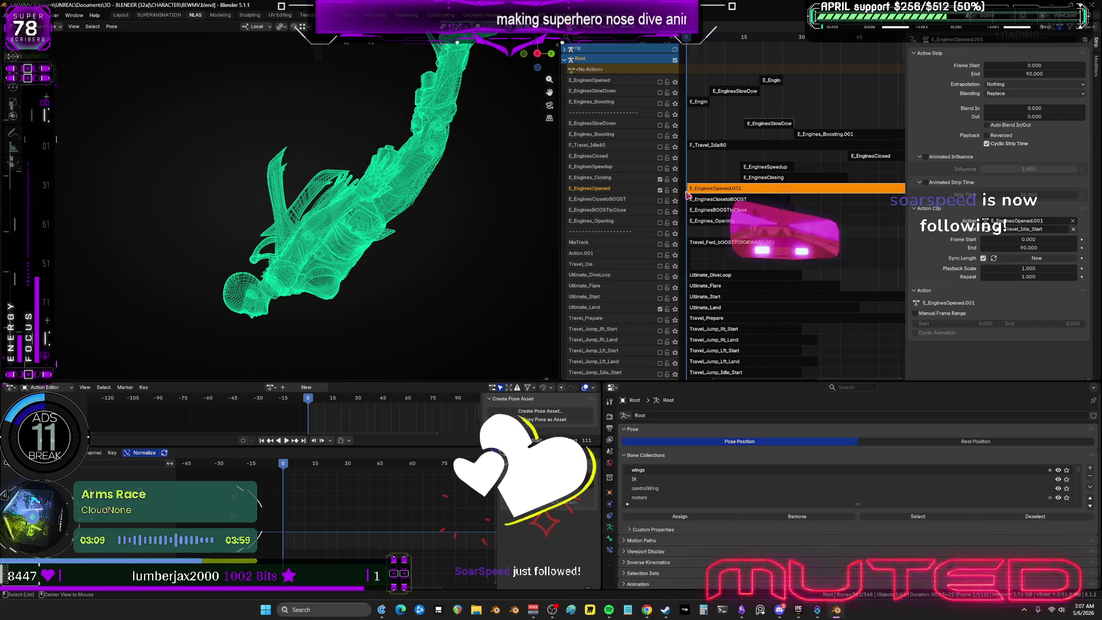
Re-enter tweak mode on E_EnginesOpened.001 and try resetting the bones to rest, then undo it.
{"action": "key", "text": "Tab"}
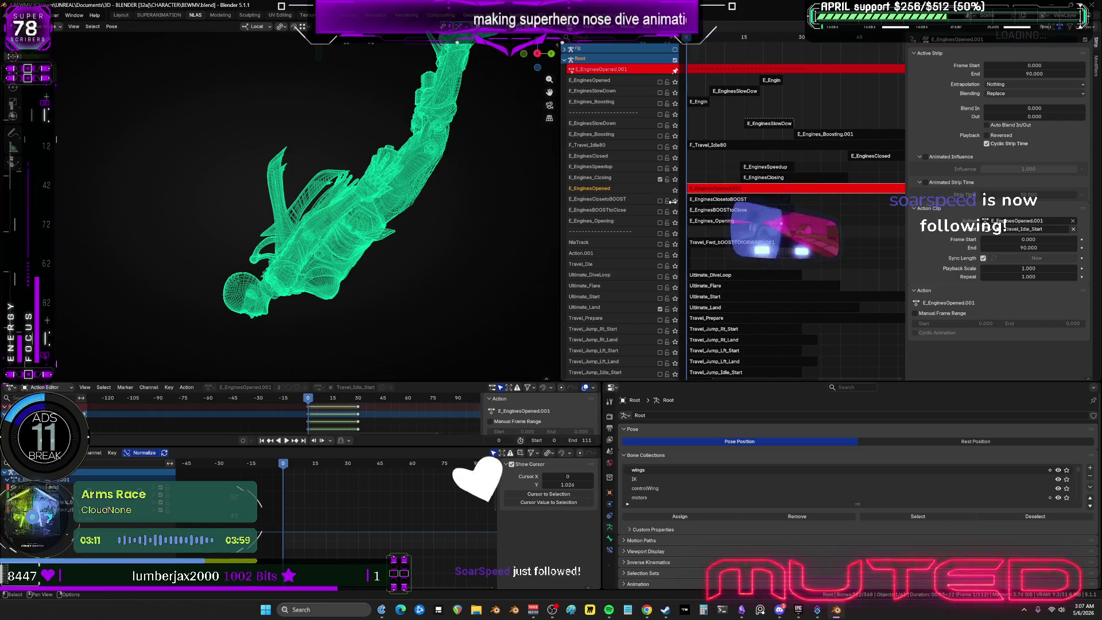
{"action": "scroll", "coordinate": [339, 267], "scroll_direction": "down", "scroll_amount": 3}
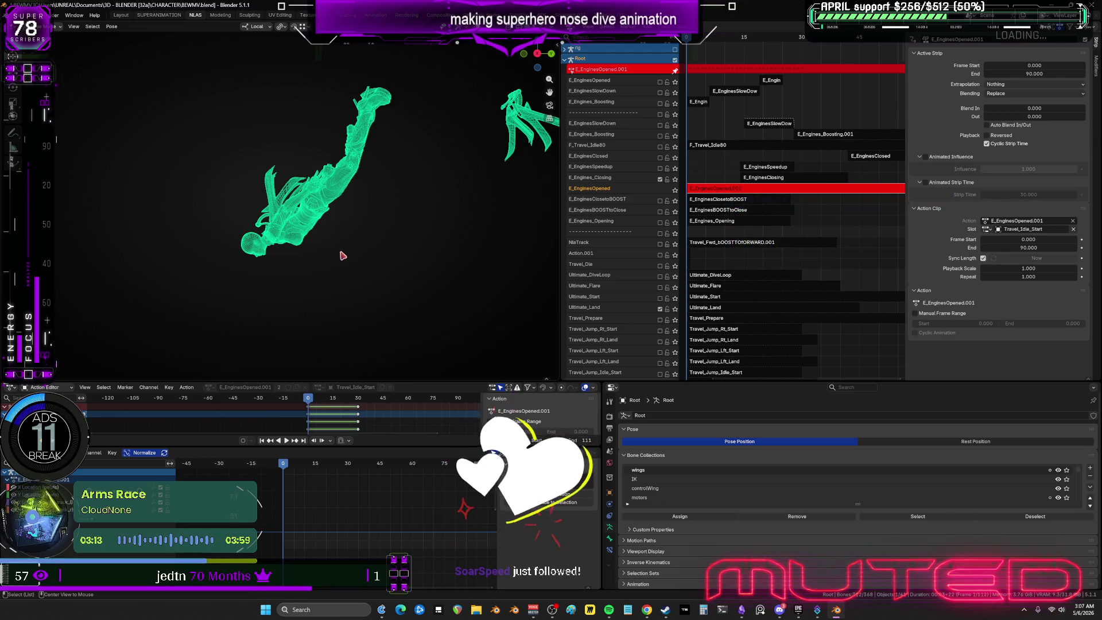
{"action": "key", "text": "a"}
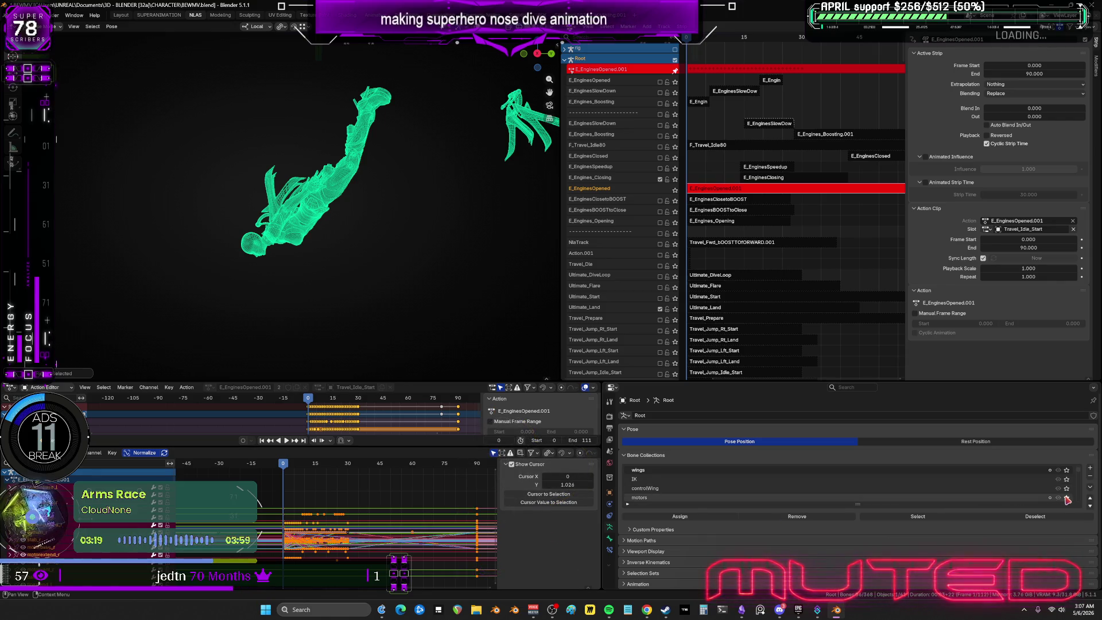
{"action": "key", "text": "shift+alt+z"}
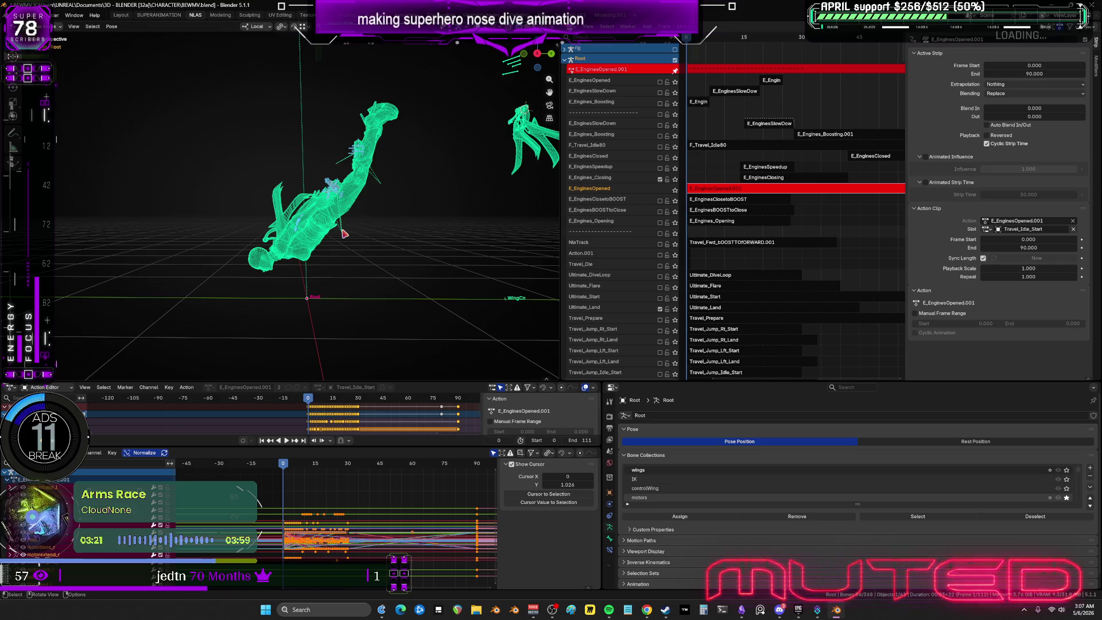
{"action": "left_click", "coordinate": [344, 233]}
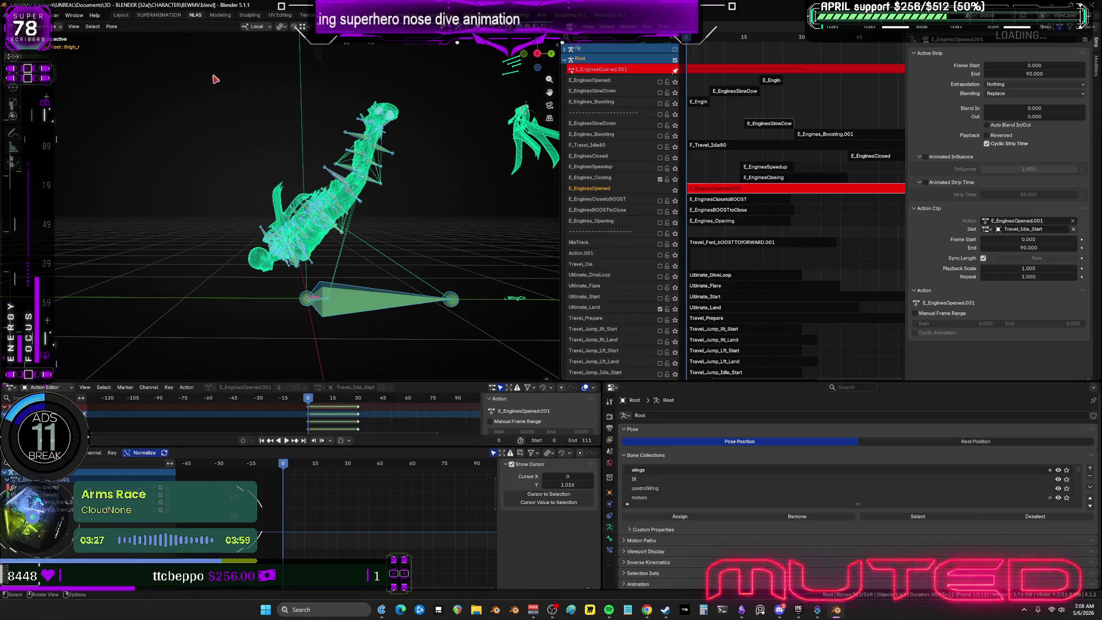
{"action": "left_click", "coordinate": [111, 26]}
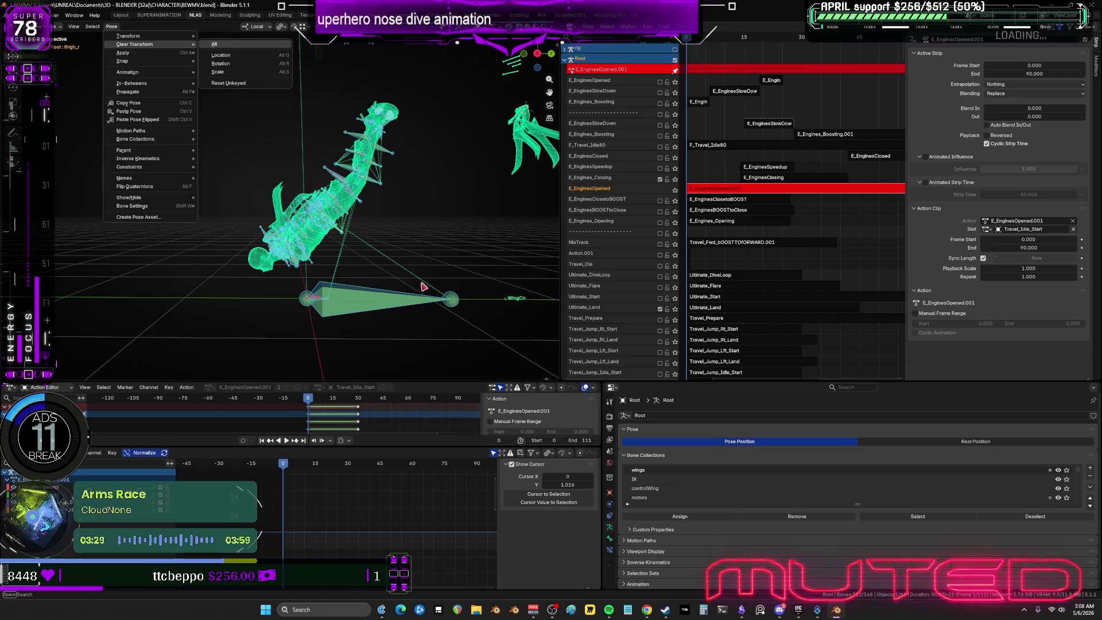
{"action": "key", "text": "Return"}
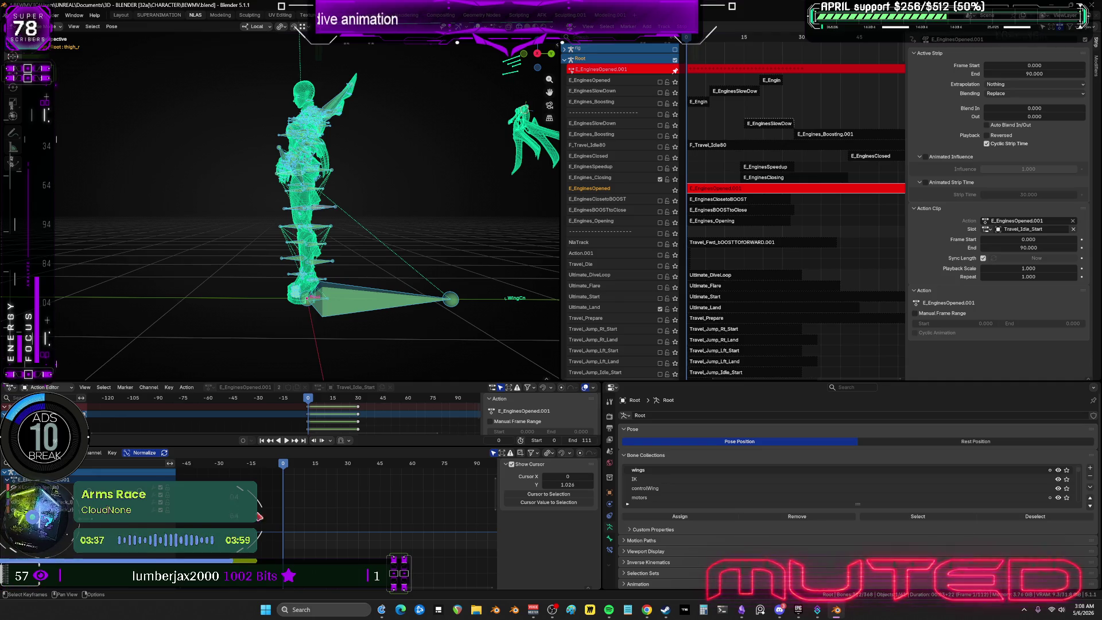
{"action": "scroll", "coordinate": [409, 525], "scroll_direction": "down", "scroll_amount": 1}
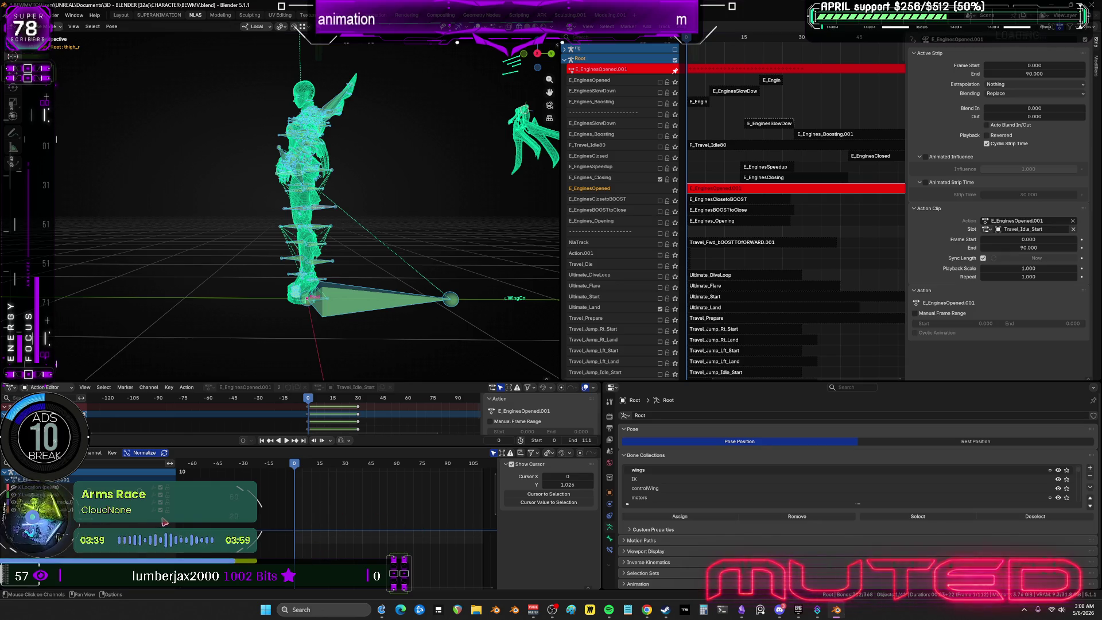
{"action": "key", "text": "ctrl+z"}
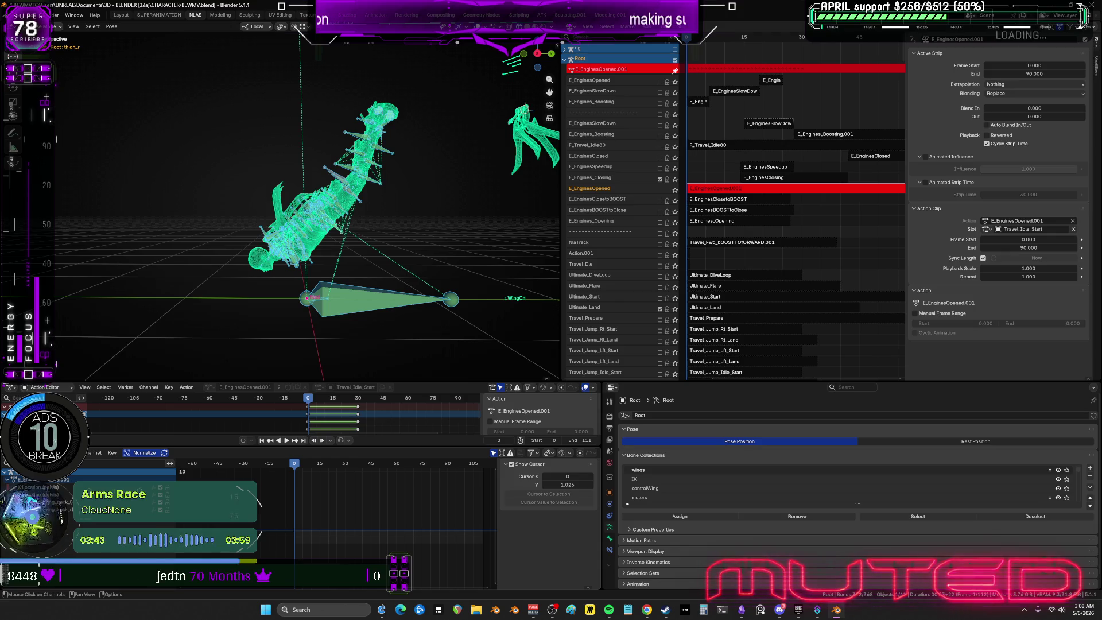
Delete every remaining keyframe in the maximized action editor, starting from the pelvis X Location curve.
{"action": "left_click", "coordinate": [41, 487]}
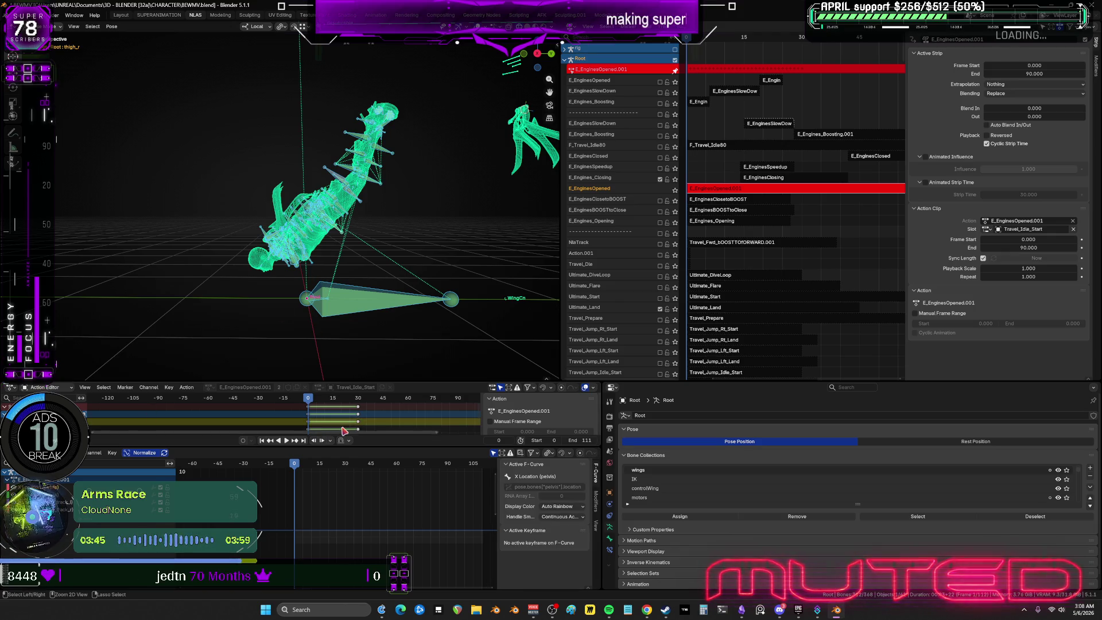
{"action": "key", "text": "ctrl+space"}
{"action": "mouse_move", "coordinate": [772, 120]}
{"action": "left_mouse_down"}
{"action": "mouse_move", "coordinate": [526, 78]}
{"action": "mouse_move", "coordinate": [533, 59]}
{"action": "mouse_move", "coordinate": [543, 54]}
{"action": "mouse_move", "coordinate": [577, 100]}
{"action": "left_mouse_up"}
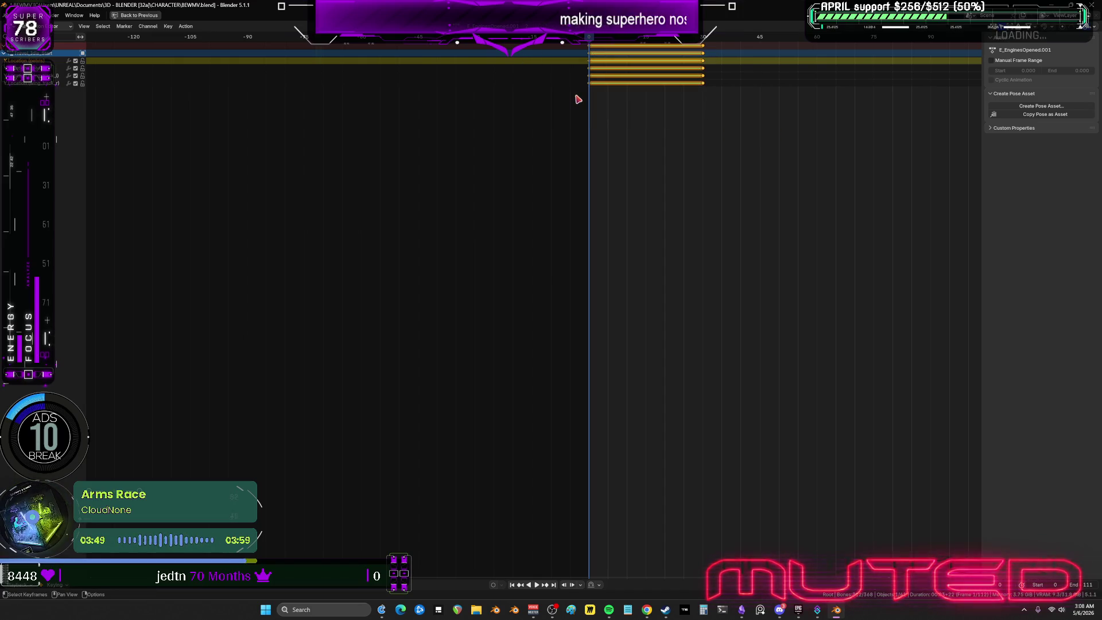
{"action": "key", "text": "Delete"}
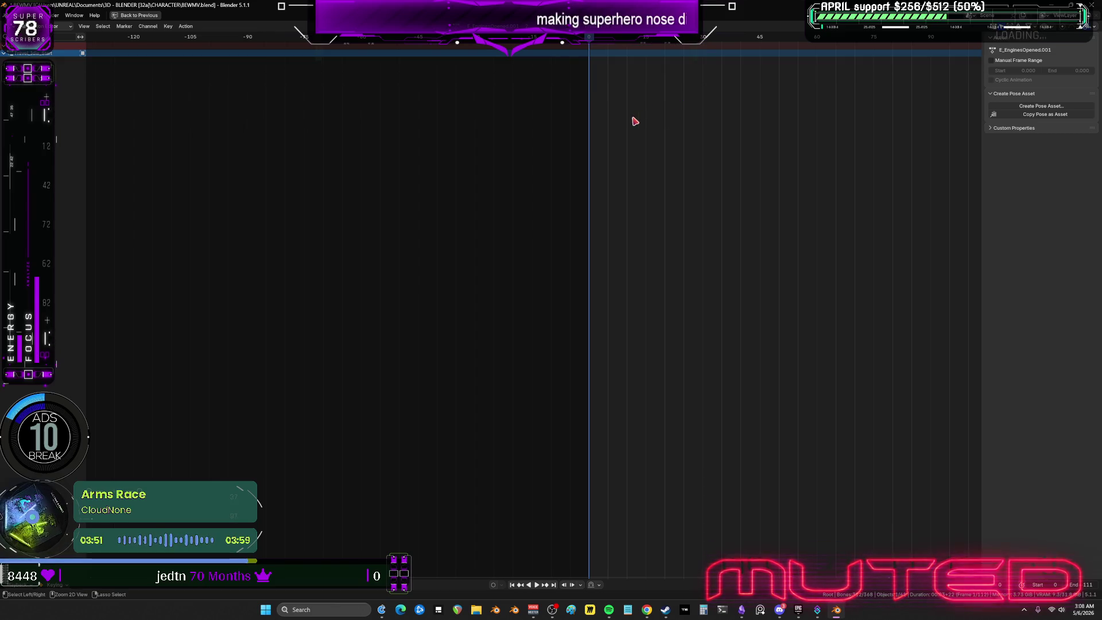
{"action": "key", "text": "ctrl+space"}
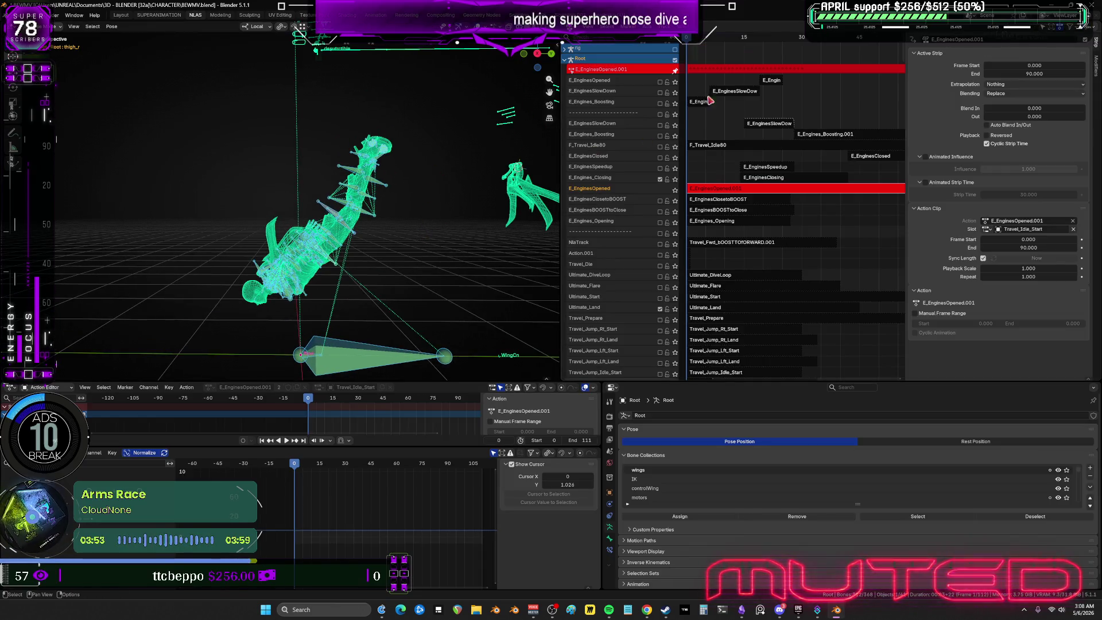
Exit tweak mode and scrub the maximized viewport: crouch around frames 21–32, upright by 45.
{"action": "key", "text": "Tab"}
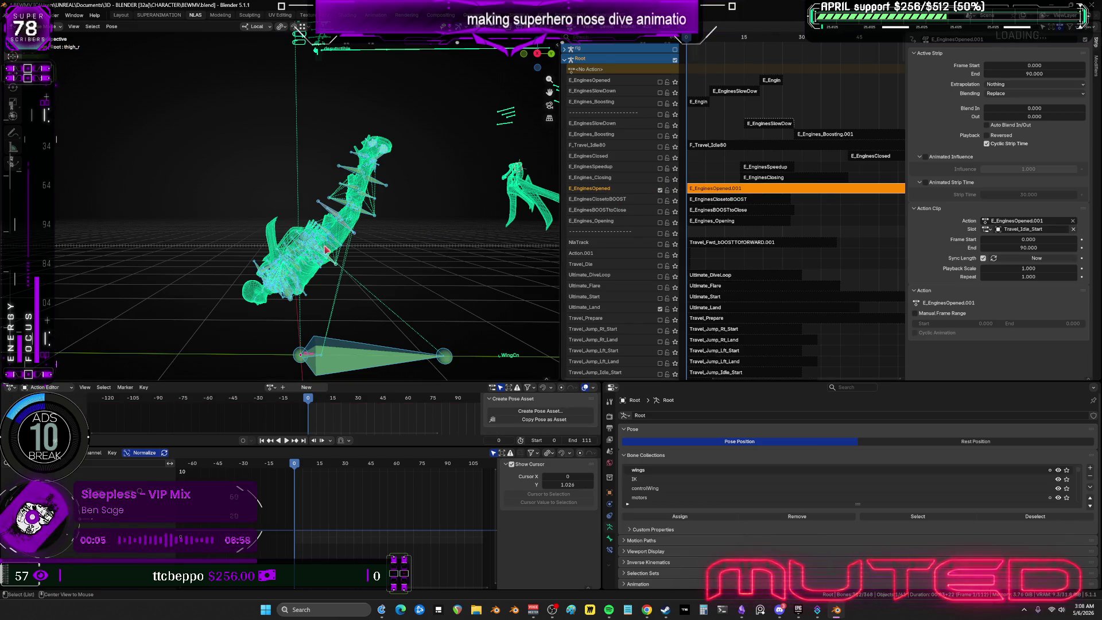
{"action": "scroll", "coordinate": [405, 266], "scroll_direction": "up", "scroll_amount": 20, "text": "alt"}
{"action": "scroll", "coordinate": [405, 266], "scroll_direction": "up", "scroll_amount": 20, "text": "alt"}
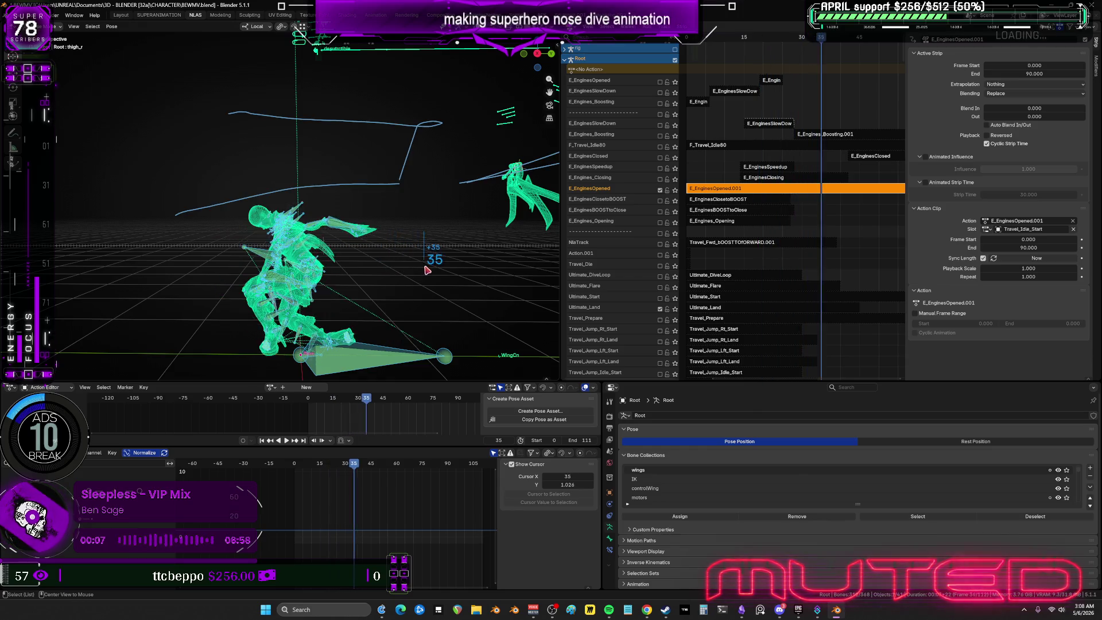
{"action": "scroll", "coordinate": [382, 295], "scroll_direction": "down", "scroll_amount": 20, "text": "alt"}
{"action": "scroll", "coordinate": [367, 301], "scroll_direction": "down", "scroll_amount": 16, "text": "alt"}
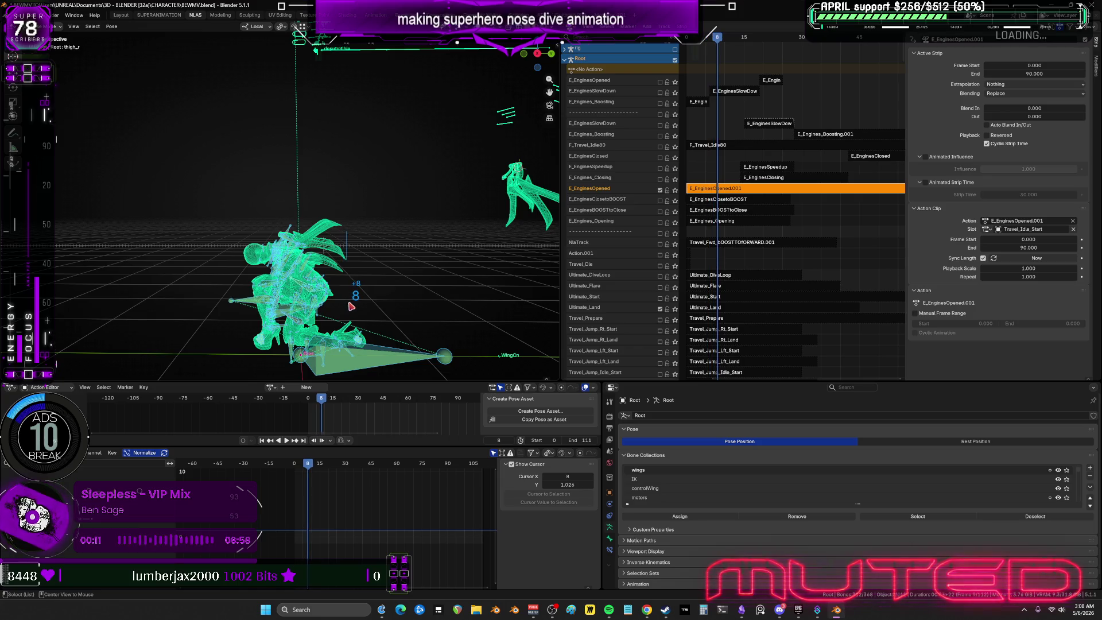
{"action": "scroll", "coordinate": [351, 306], "scroll_direction": "up", "scroll_amount": 19, "text": "alt"}
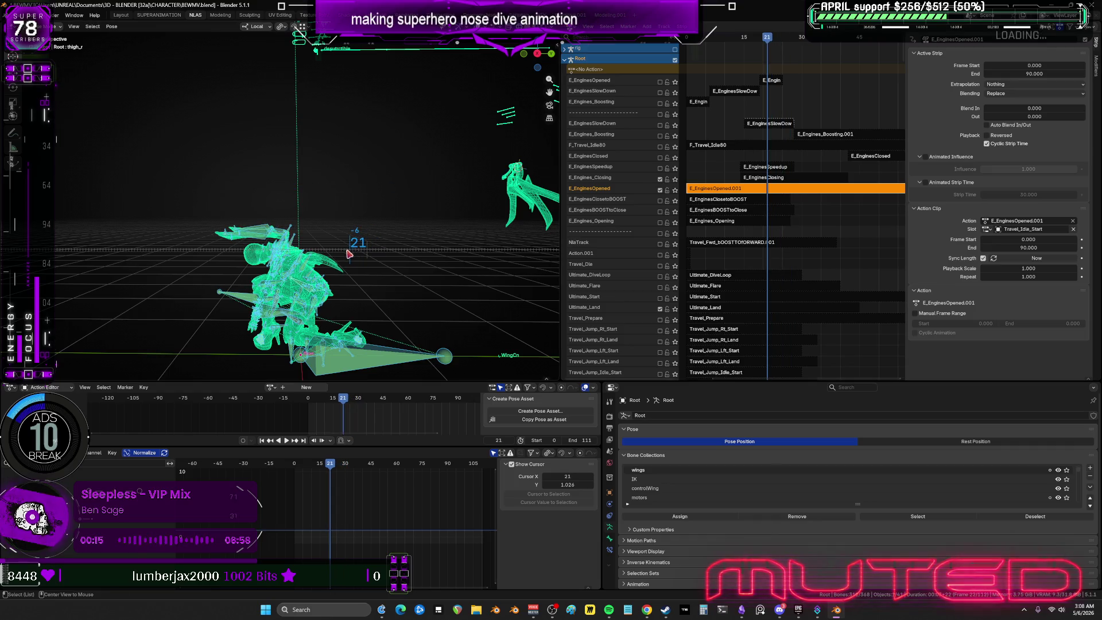
{"action": "key", "text": "ctrl+space"}
{"action": "middle_click_drag", "start_coordinate": [546, 294], "coordinate": [530, 293]}
{"action": "key", "text": "shift+alt+z"}
{"action": "key", "text": "shift+alt+z"}
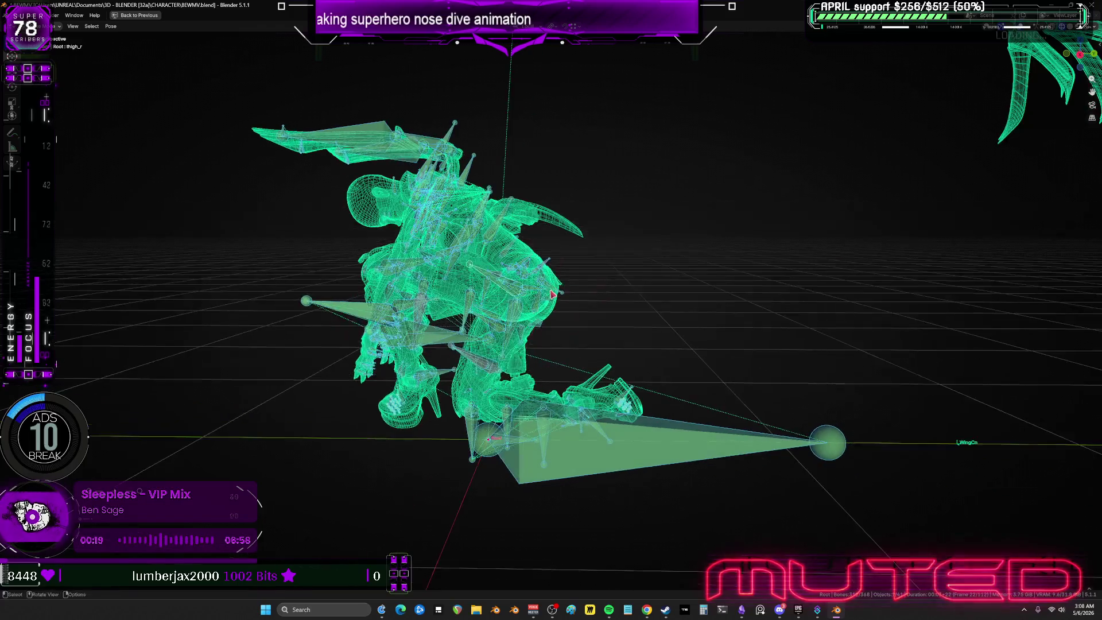
{"action": "mouse_move", "coordinate": [497, 304]}
{"action": "left_mouse_down"}
{"action": "mouse_move", "coordinate": [622, 307]}
{"action": "mouse_move", "coordinate": [600, 296]}
{"action": "left_mouse_up"}
{"action": "key", "text": "ctrl+space"}
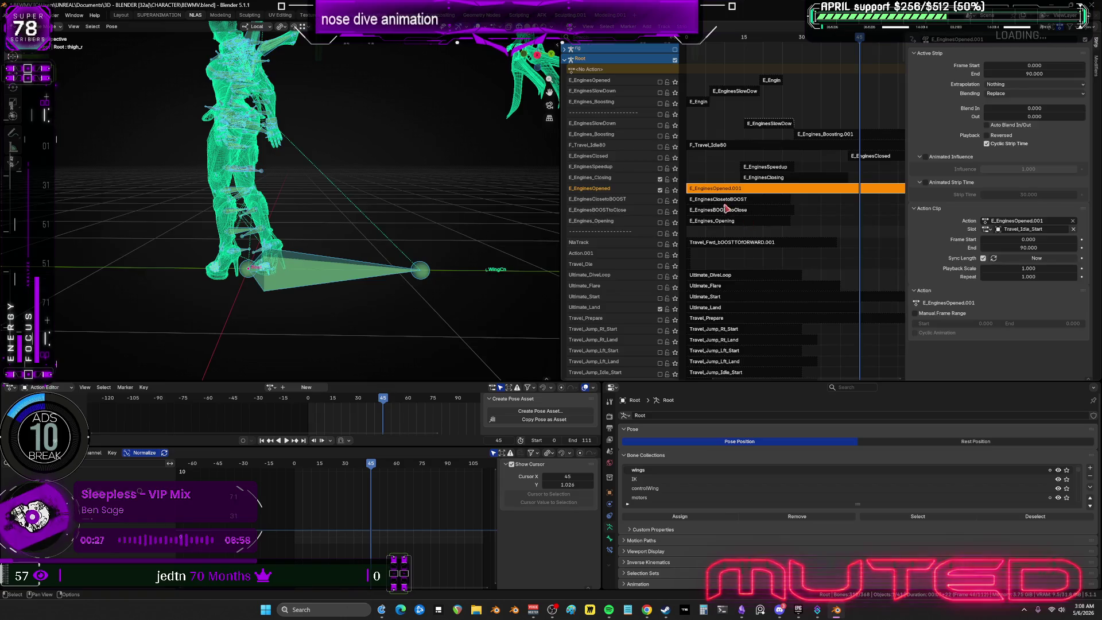
{"action": "scroll", "coordinate": [724, 279], "scroll_direction": "down", "scroll_amount": 2}
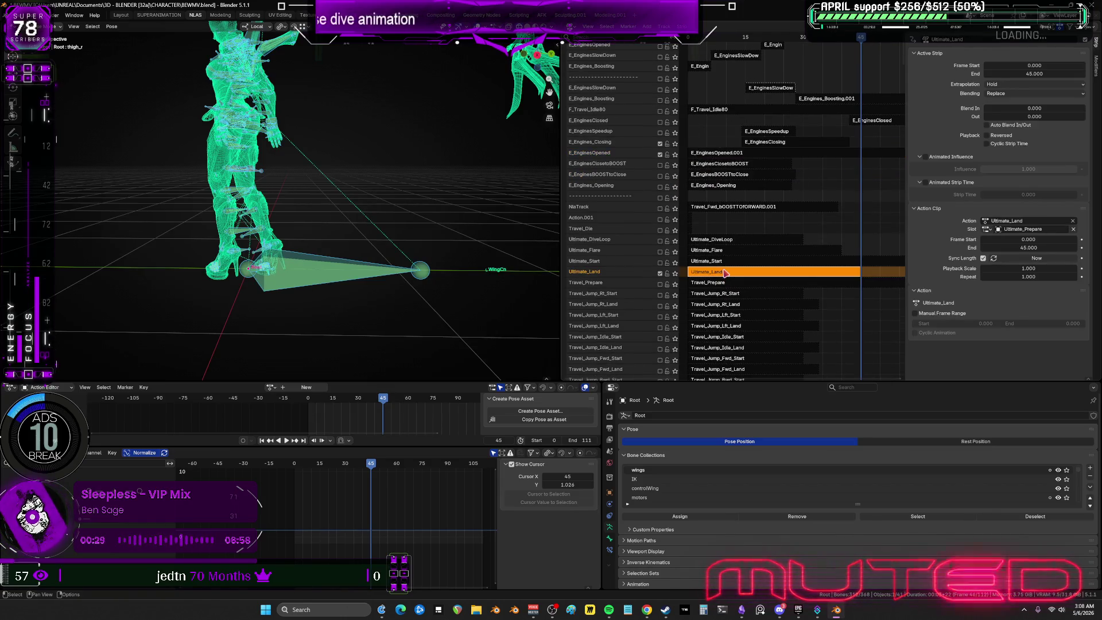
Select the Ultimate_Land strip, set the frame to 45 and play the landing.
{"action": "left_click", "coordinate": [725, 272]}
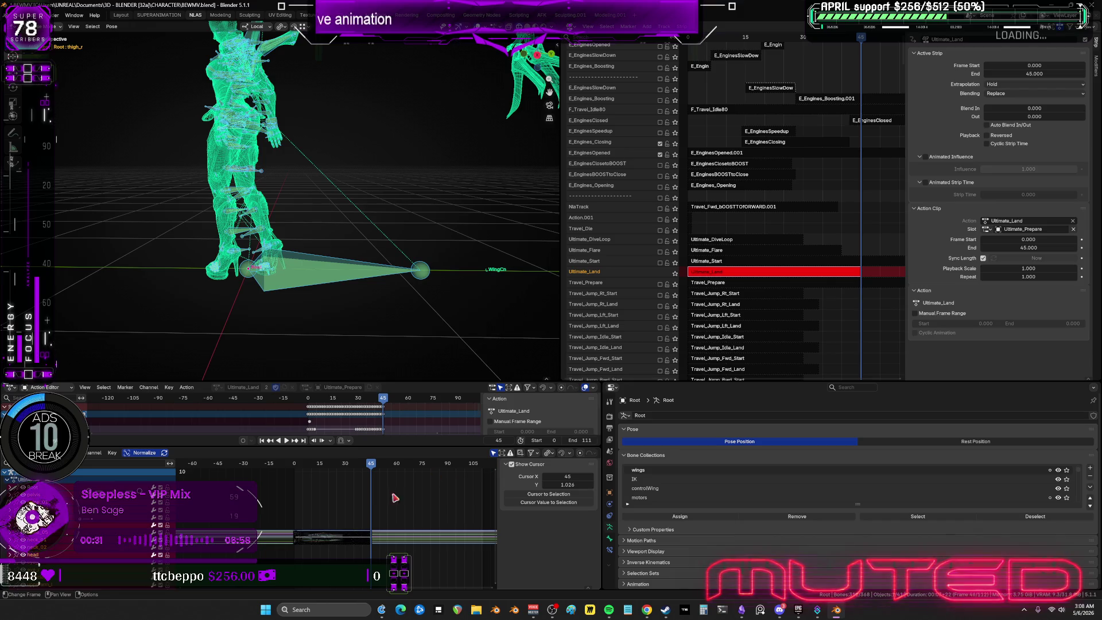
{"action": "key", "text": "ctrl+space"}
{"action": "key", "text": "ctrl+space"}
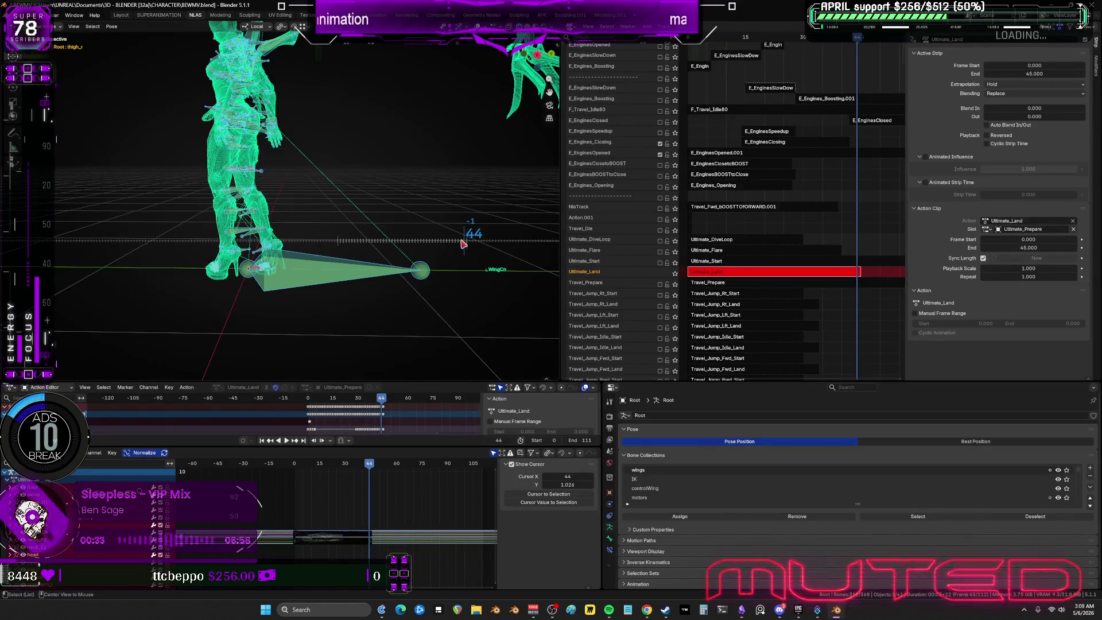
{"action": "left_click_drag", "start_coordinate": [462, 244], "coordinate": [469, 246]}
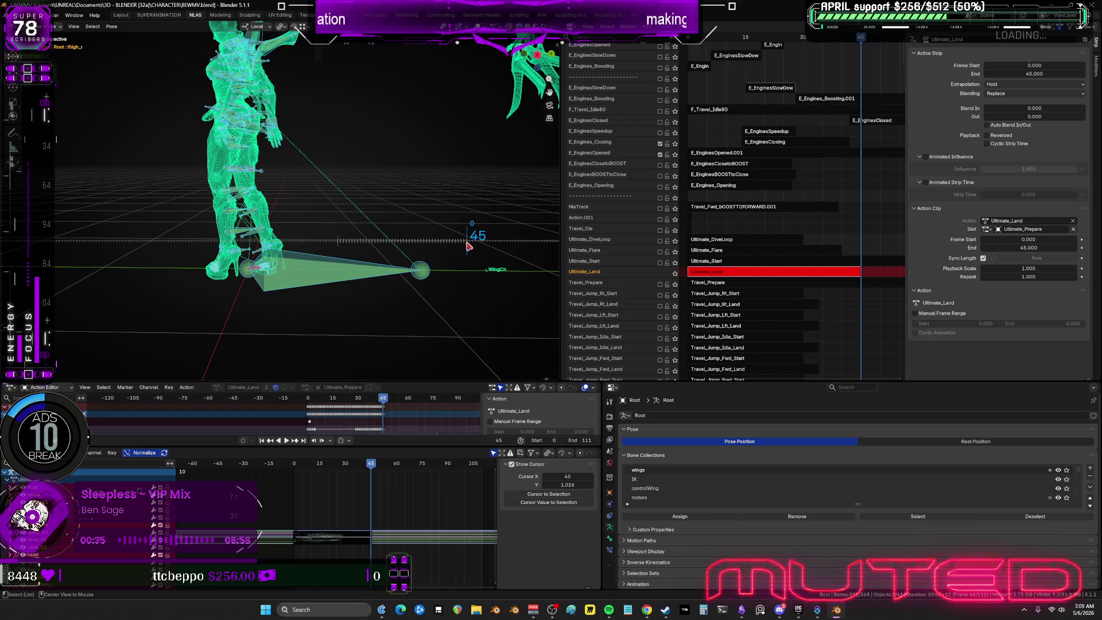
{"action": "key", "text": "space"}
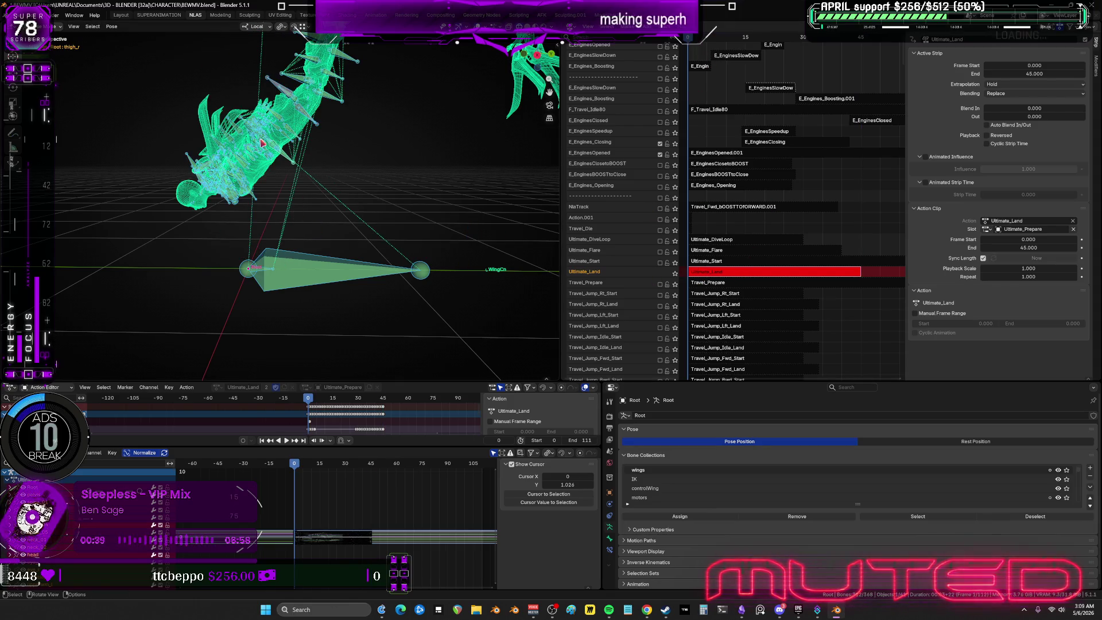
Bake the Ultimate_Land pose action over frames 0 to 45.
{"action": "left_click", "coordinate": [111, 26]}
{"action": "left_click", "coordinate": [241, 86]}
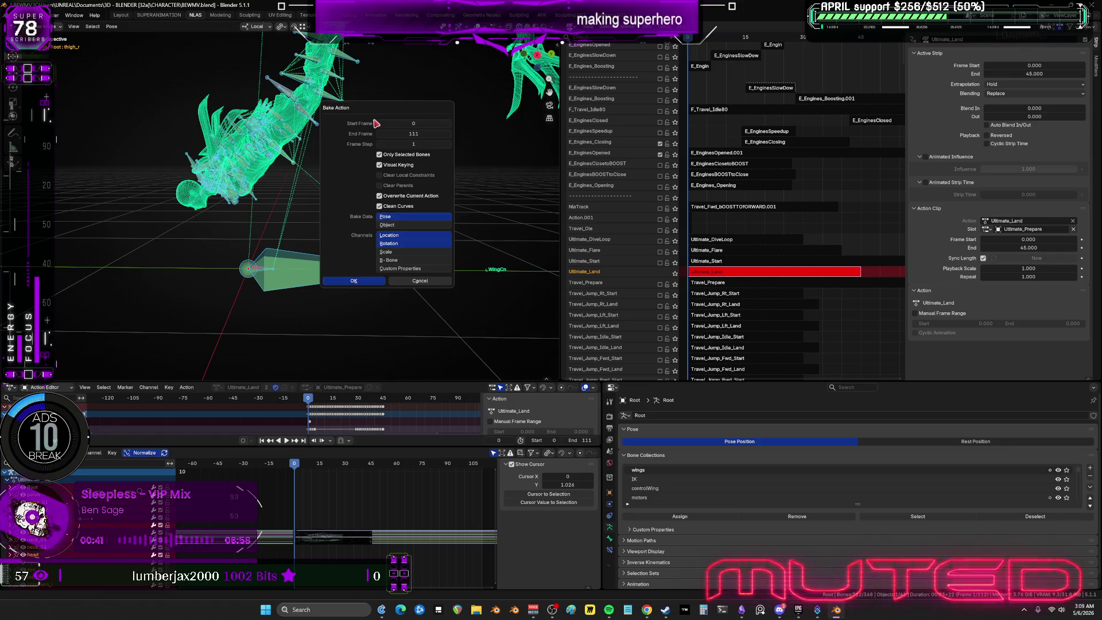
{"action": "left_click", "coordinate": [410, 134]}
{"action": "type", "text": "45"}
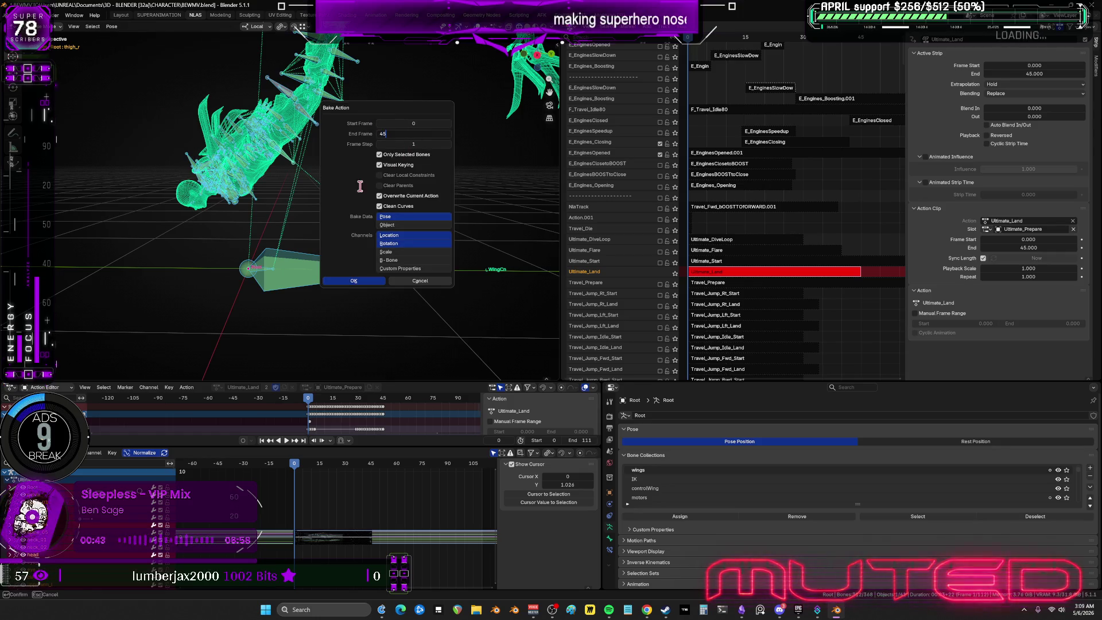
{"action": "key", "text": "Return"}
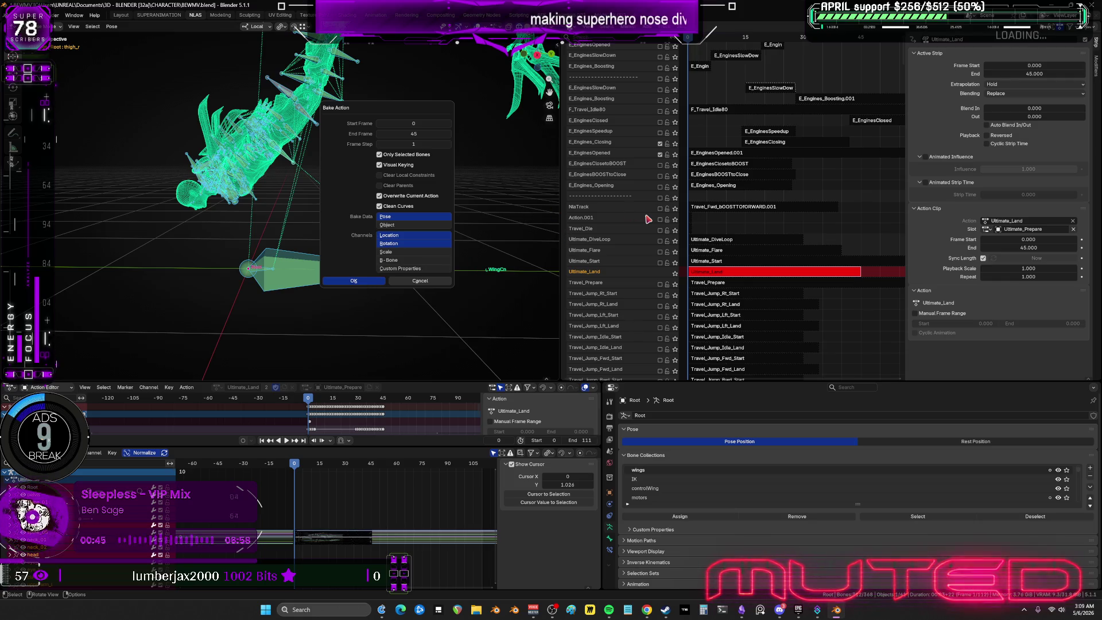
{"action": "key", "text": "Return"}
{"action": "mouse_move", "coordinate": [344, 218]}
{"action": "middle_mouse_down"}
{"action": "mouse_move", "coordinate": [288, 207]}
{"action": "mouse_move", "coordinate": [313, 208]}
{"action": "middle_mouse_up"}
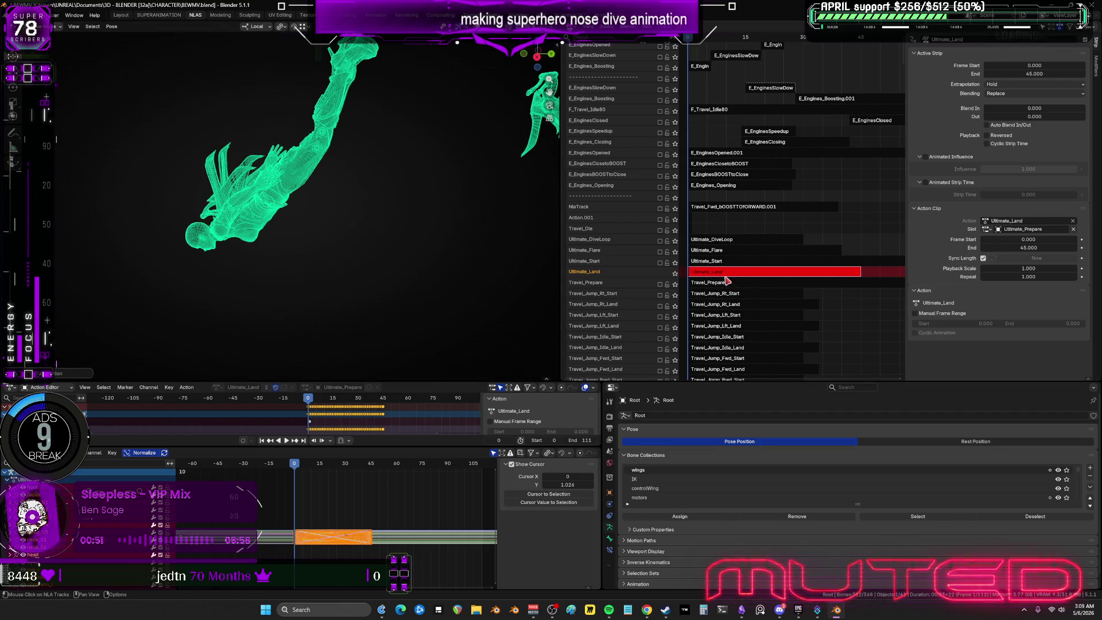
Leave tweak mode on Ultimate_Land, solo that track and scrub through the landing animation.
{"action": "key", "text": "Tab"}
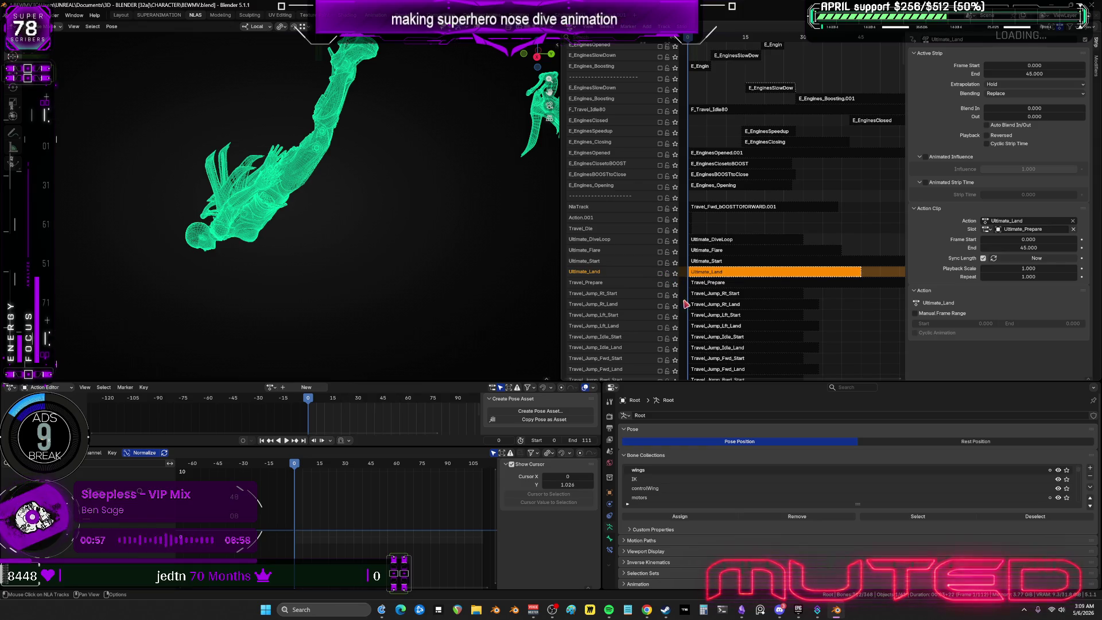
{"action": "left_click", "coordinate": [674, 271]}
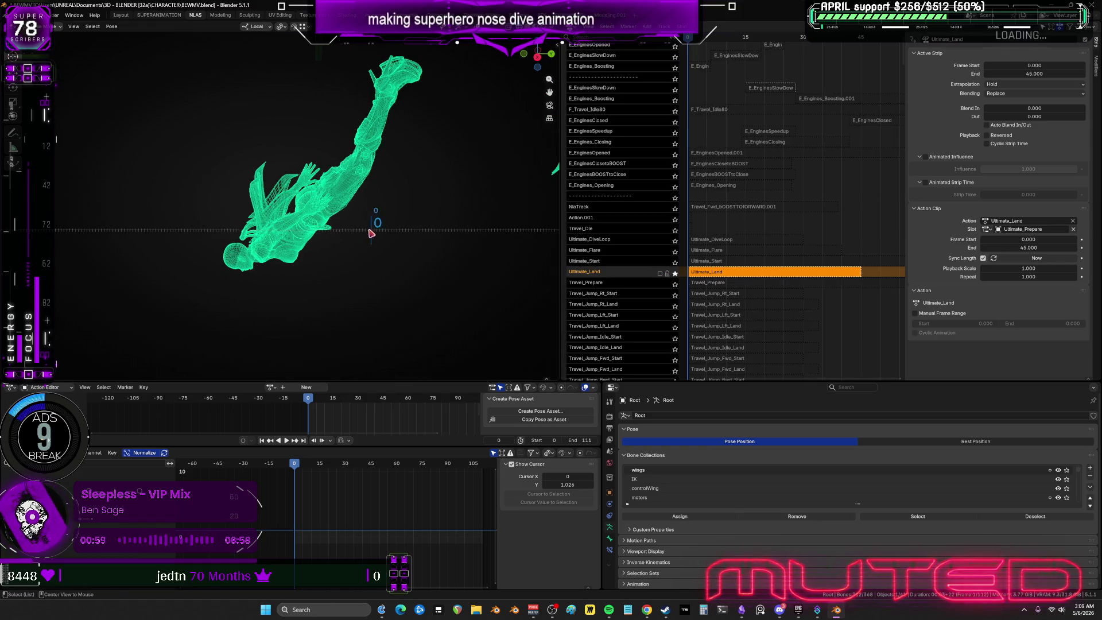
{"action": "mouse_move", "coordinate": [370, 234]}
{"action": "left_mouse_down"}
{"action": "mouse_move", "coordinate": [344, 235]}
{"action": "mouse_move", "coordinate": [516, 233]}
{"action": "mouse_move", "coordinate": [344, 236]}
{"action": "mouse_move", "coordinate": [386, 187]}
{"action": "mouse_move", "coordinate": [499, 179]}
{"action": "mouse_move", "coordinate": [548, 189]}
{"action": "mouse_move", "coordinate": [268, 186]}
{"action": "left_mouse_up"}
Solo Ultimate_Start, Ultimate_Flare and Ultimate_DiveLoop in turn, scrubbing each, then turn solo off.
{"action": "left_click", "coordinate": [675, 264]}
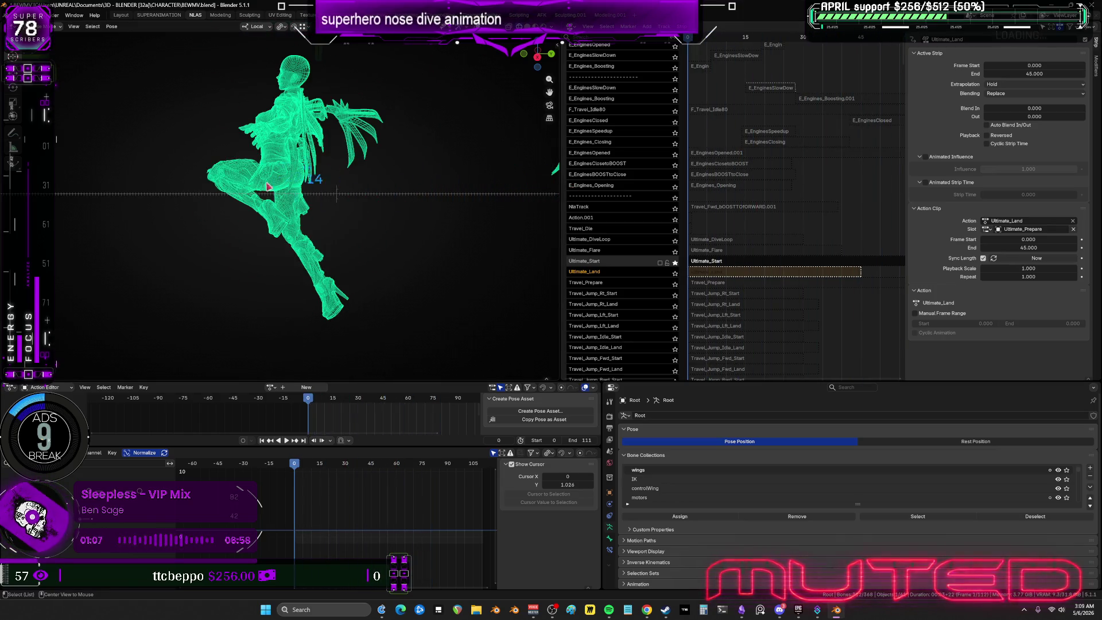
{"action": "left_click", "coordinate": [675, 252]}
{"action": "mouse_move", "coordinate": [320, 211]}
{"action": "left_mouse_down"}
{"action": "mouse_move", "coordinate": [403, 209]}
{"action": "mouse_move", "coordinate": [321, 209]}
{"action": "mouse_move", "coordinate": [410, 230]}
{"action": "left_mouse_up"}
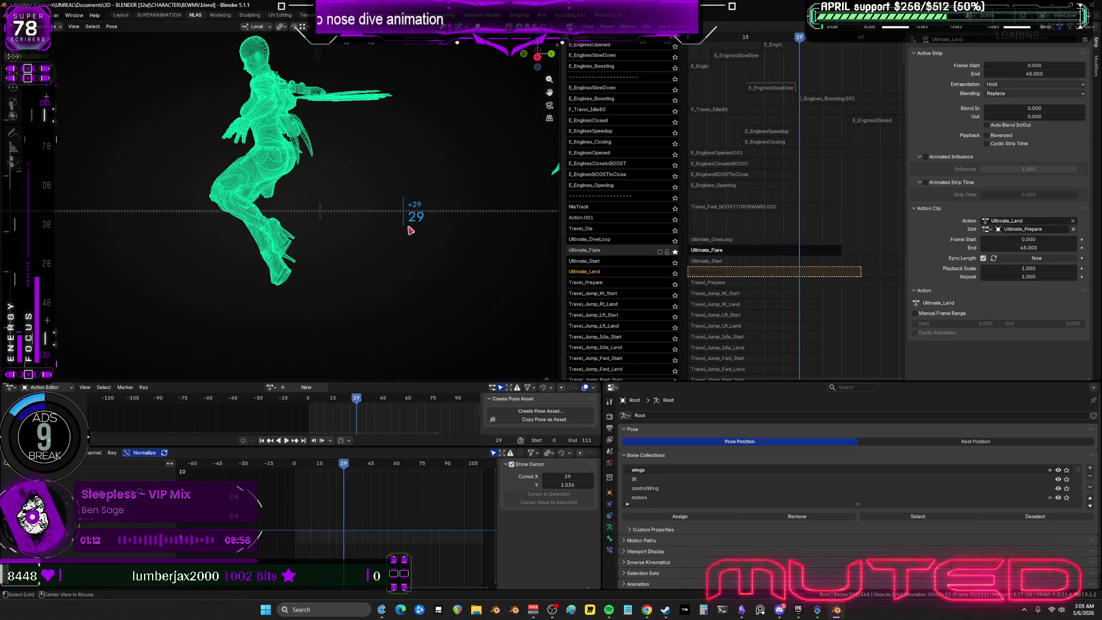
{"action": "left_click", "coordinate": [675, 240]}
{"action": "mouse_move", "coordinate": [326, 208]}
{"action": "left_mouse_down"}
{"action": "mouse_move", "coordinate": [363, 209]}
{"action": "mouse_move", "coordinate": [258, 218]}
{"action": "mouse_move", "coordinate": [292, 218]}
{"action": "left_mouse_up"}
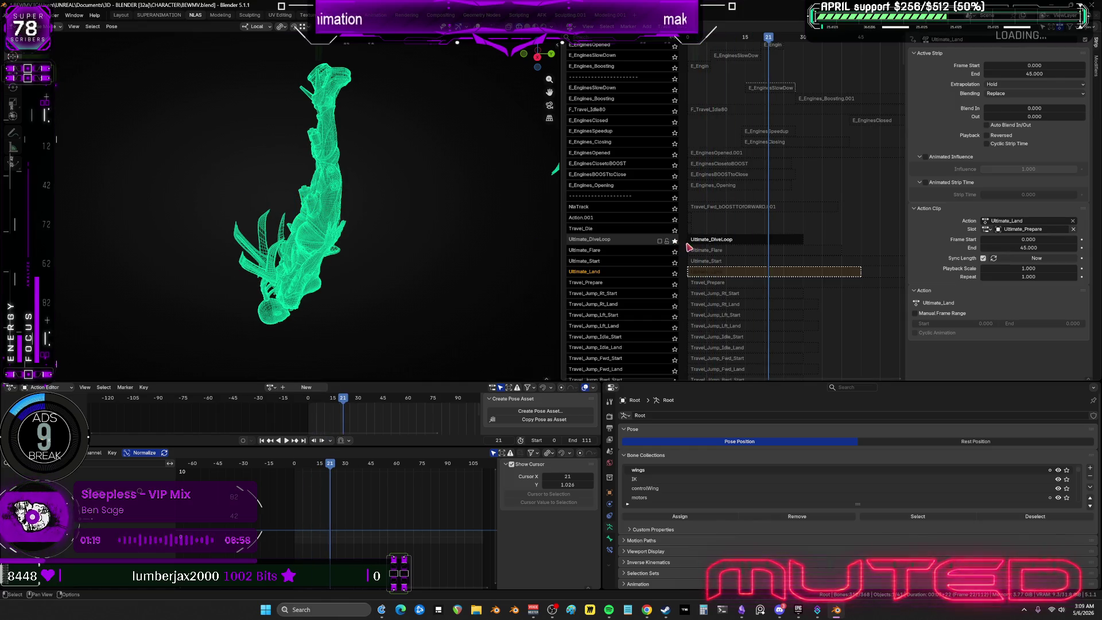
{"action": "left_click", "coordinate": [675, 241]}
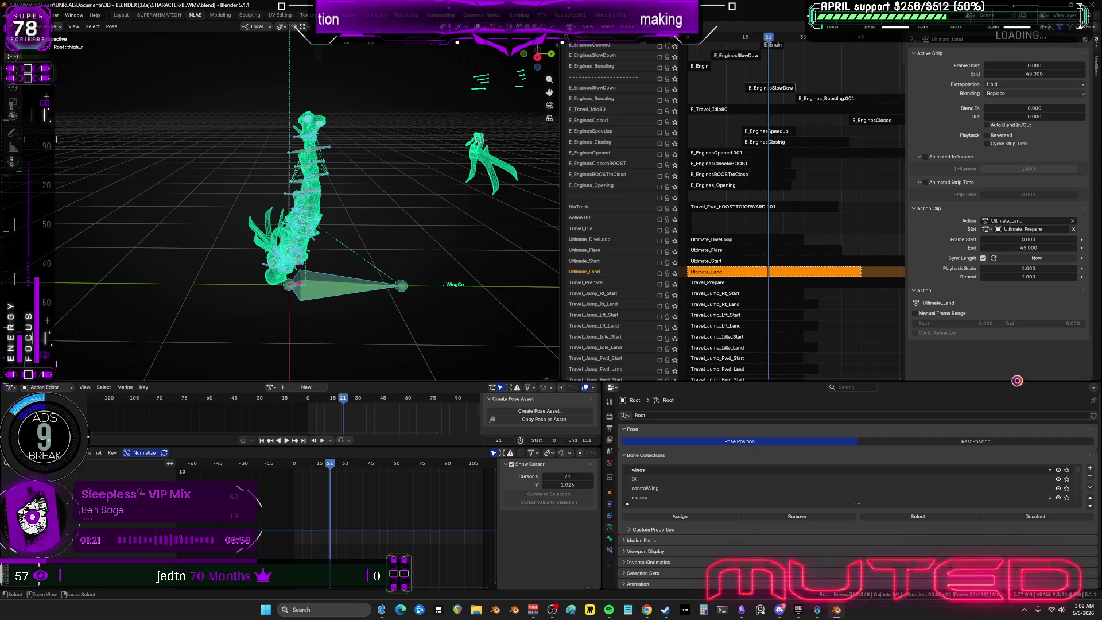
Save the blend file and enlarge the NLA editor to show more tracks.
{"action": "key", "text": "ctrl+s"}
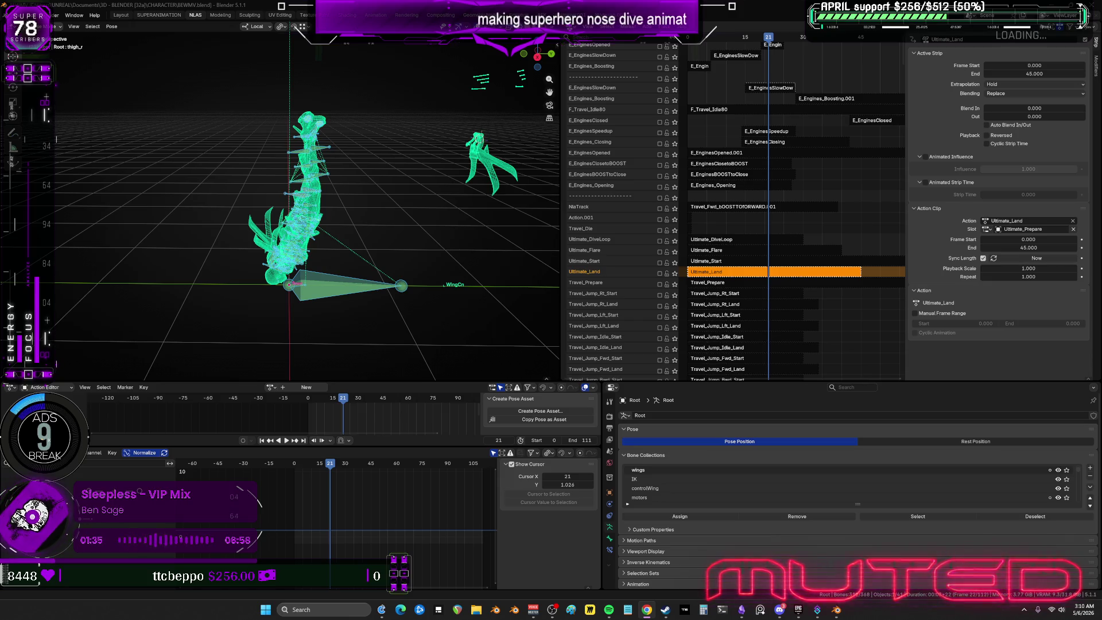
{"action": "middle_click_drag", "start_coordinate": [712, 198], "coordinate": [740, 119]}
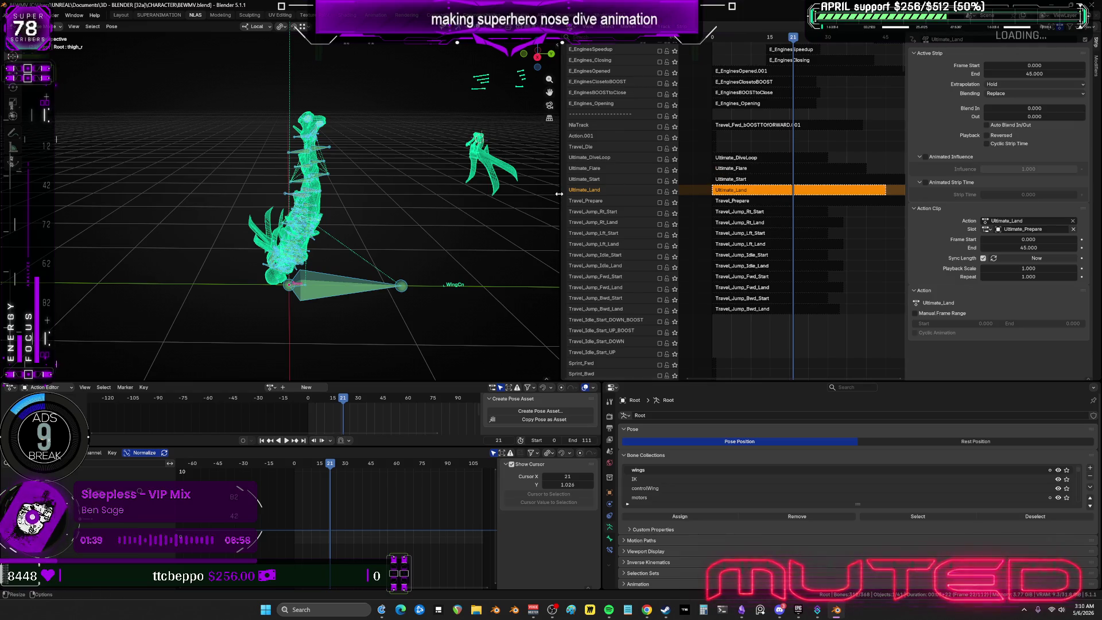
{"action": "left_click_drag", "start_coordinate": [560, 210], "coordinate": [434, 210]}
{"action": "mouse_move", "coordinate": [803, 252]}
{"action": "middle_mouse_down"}
{"action": "mouse_move", "coordinate": [803, 369]}
{"action": "mouse_move", "coordinate": [786, 369]}
{"action": "mouse_move", "coordinate": [809, 273]}
{"action": "middle_mouse_up"}
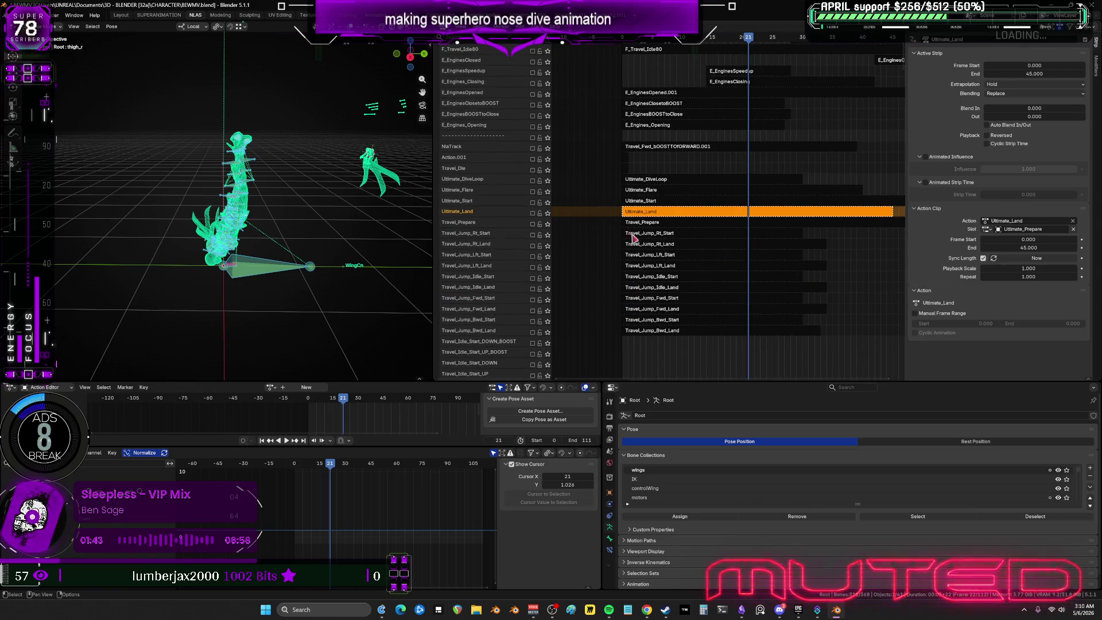
Enable the Ultimate_DiveLoop and Ultimate_Start tracks, selecting the DiveLoop strip.
{"action": "left_click", "coordinate": [532, 180]}
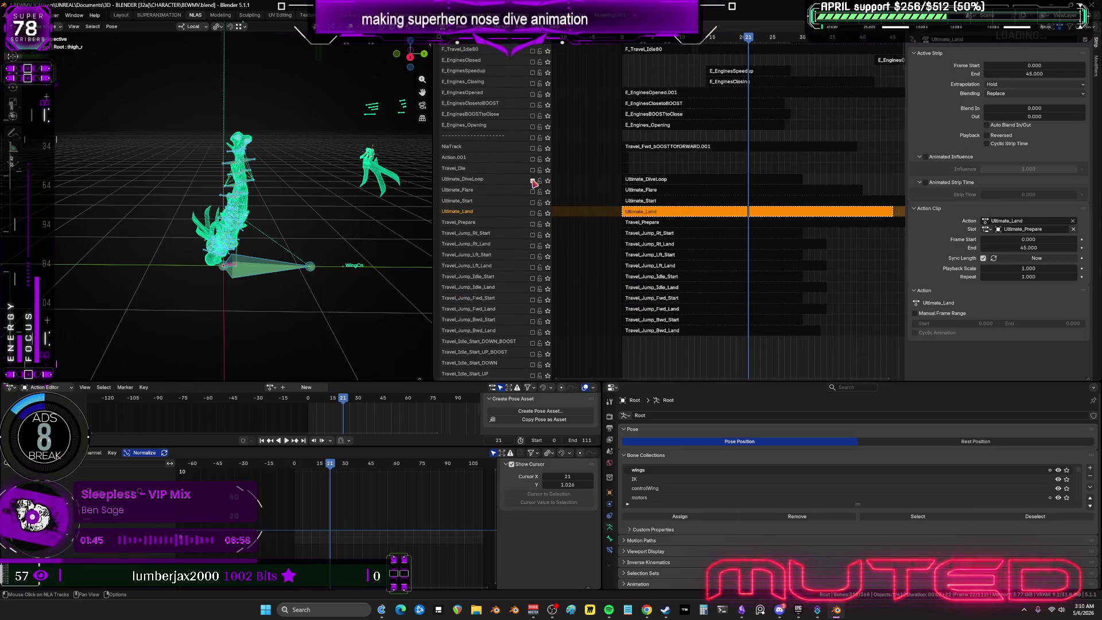
{"action": "left_click", "coordinate": [649, 181]}
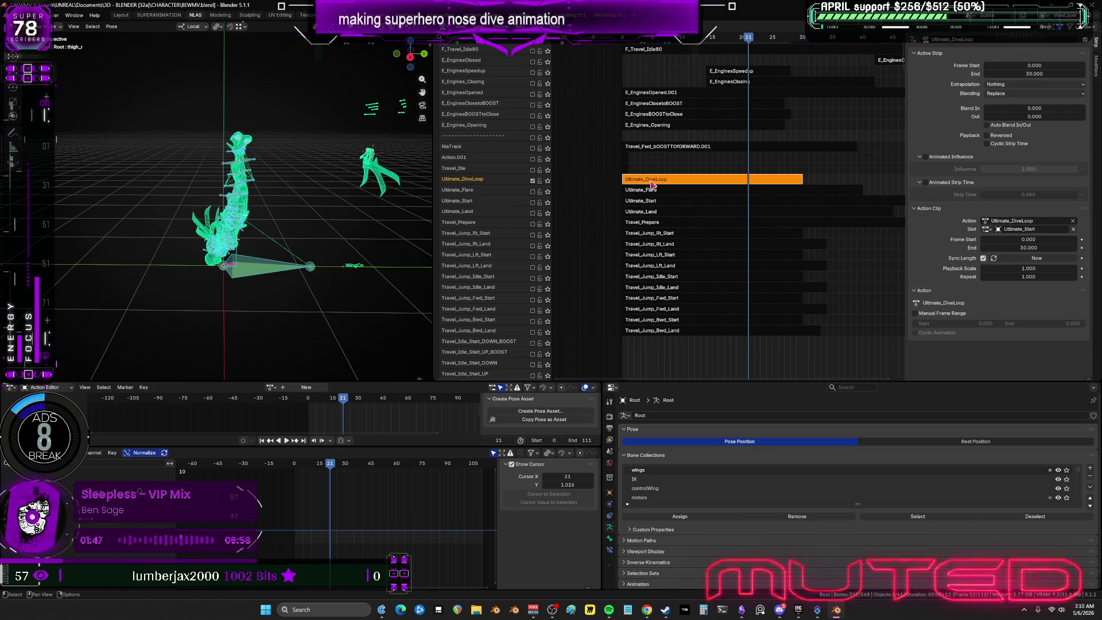
{"action": "left_click", "coordinate": [532, 202]}
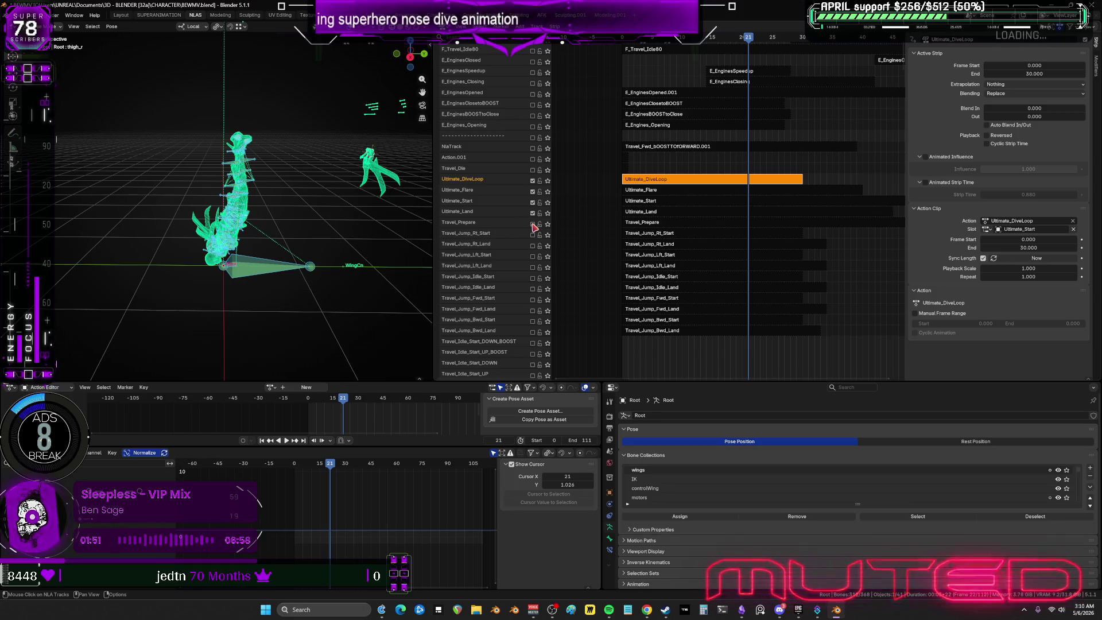
Scroll down to the Travel_Idle_AO tracks and zoom the timeline in on frames 0–4.
{"action": "scroll", "coordinate": [717, 264], "scroll_direction": "down", "scroll_amount": 2}
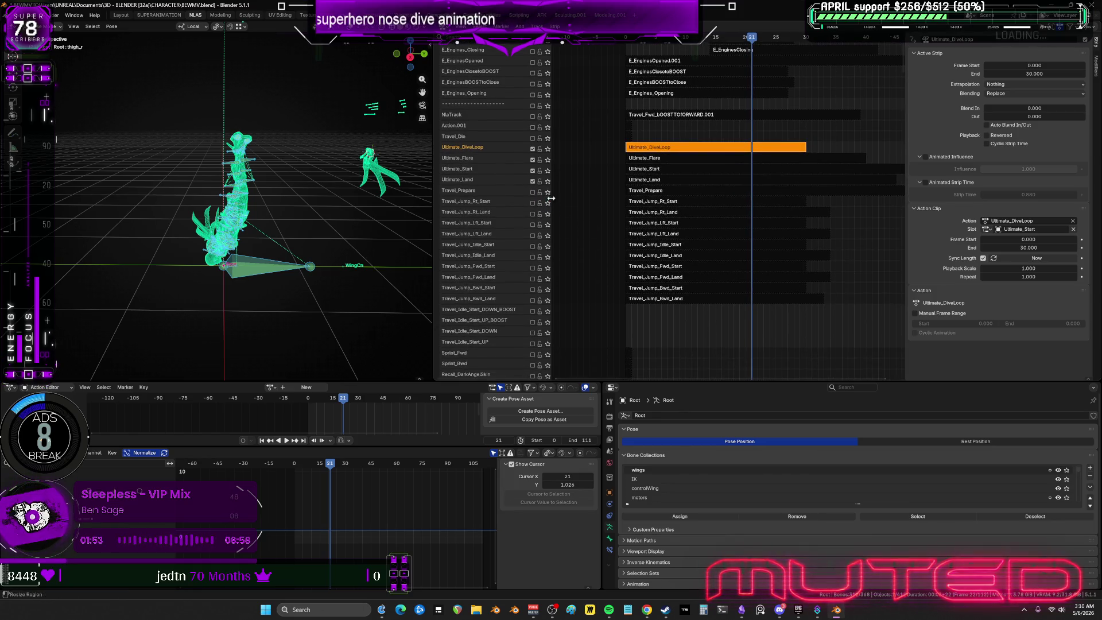
{"action": "scroll", "coordinate": [652, 231], "scroll_direction": "down", "scroll_amount": 10}
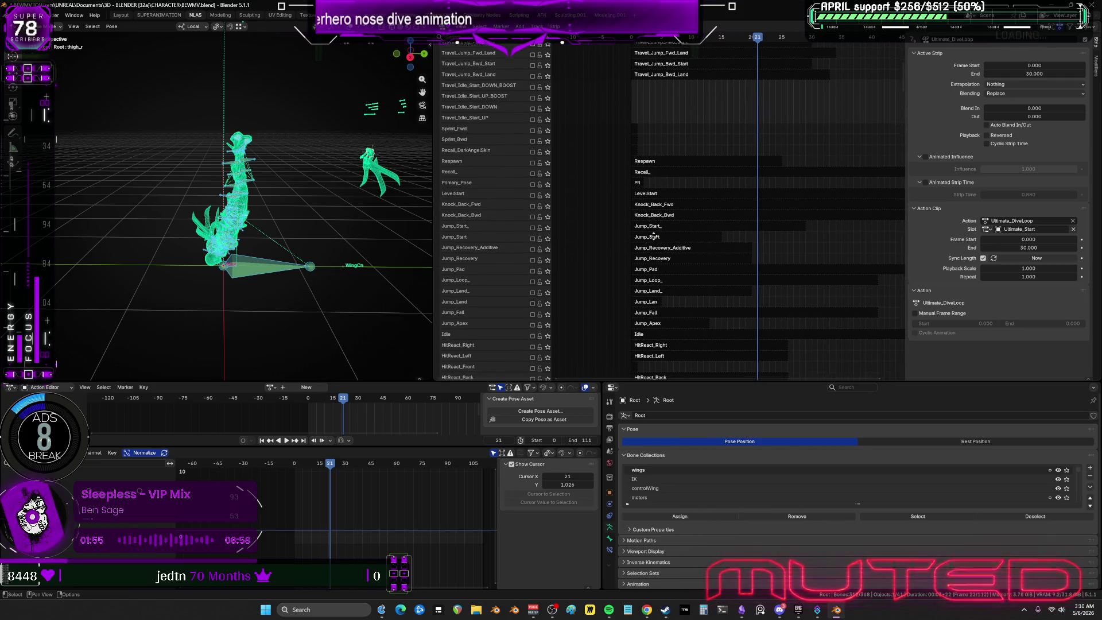
{"action": "scroll", "coordinate": [652, 121], "scroll_direction": "down", "scroll_amount": 8}
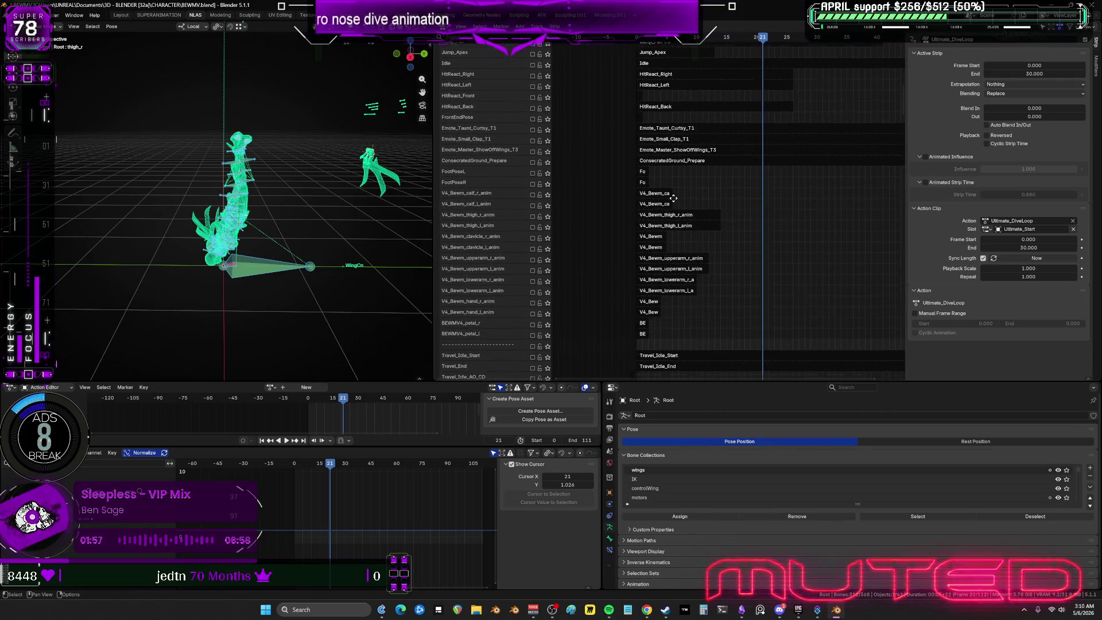
{"action": "scroll", "coordinate": [660, 172], "scroll_direction": "down", "scroll_amount": 4}
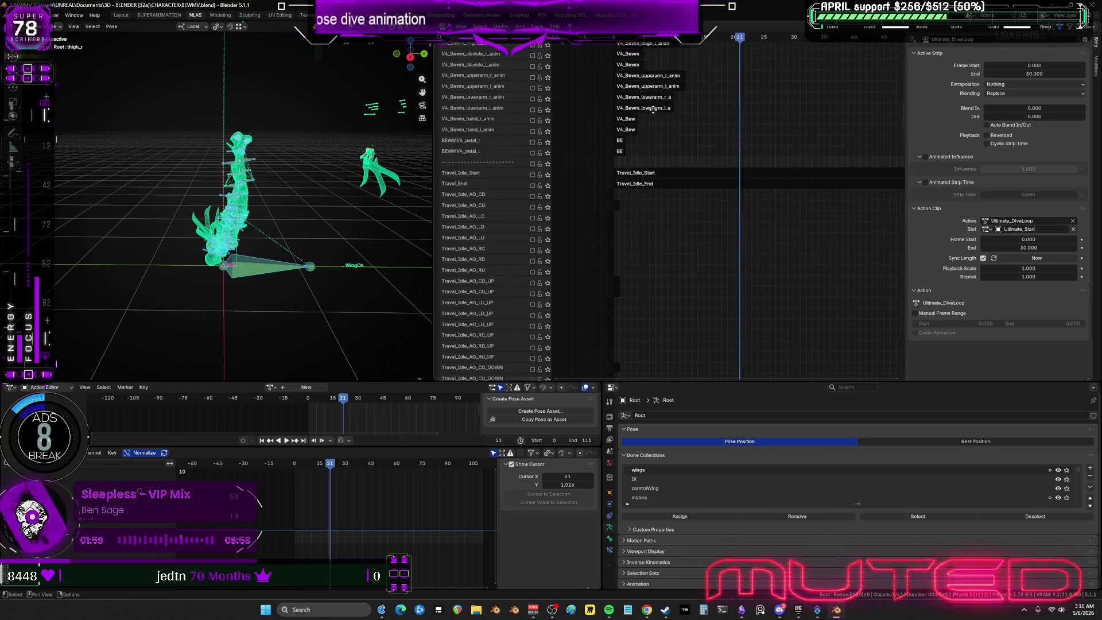
{"action": "scroll", "coordinate": [642, 202], "scroll_direction": "down", "scroll_amount": 4}
{"action": "mouse_move", "coordinate": [642, 202]}
{"action": "middle_mouse_down", "text": "ctrl"}
{"action": "mouse_move", "coordinate": [782, 197]}
{"action": "mouse_move", "coordinate": [716, 199]}
{"action": "middle_mouse_up", "text": "ctrl"}
{"action": "scroll", "coordinate": [716, 200], "scroll_direction": "down", "scroll_amount": 2}
{"action": "scroll", "coordinate": [689, 183], "scroll_direction": "left", "scroll_amount": 3, "text": "ctrl"}
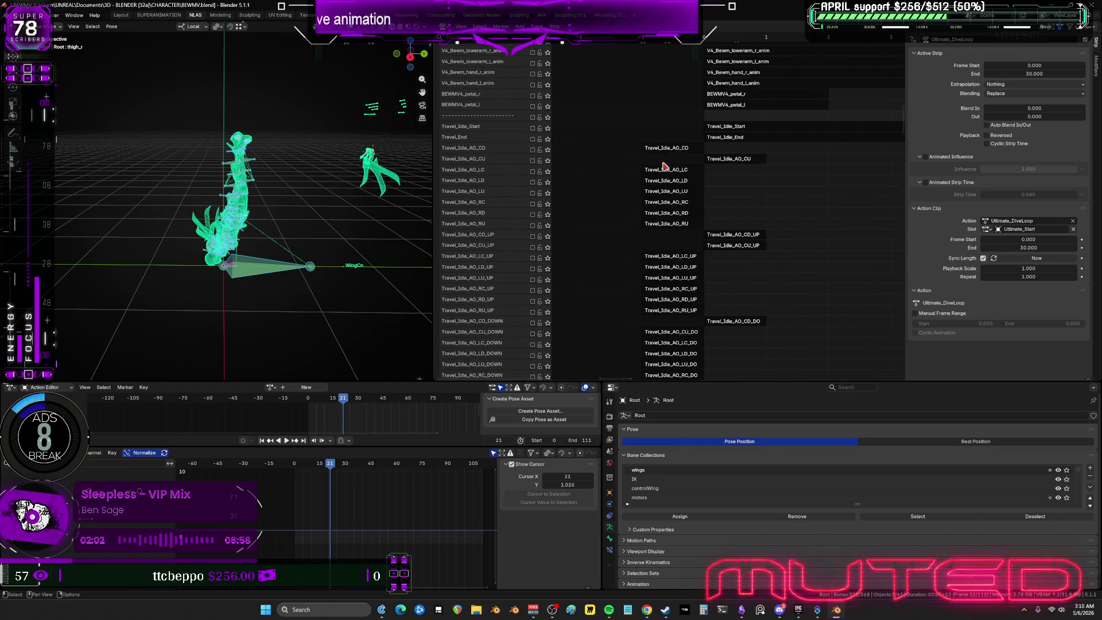
Set the Travel_Idle_AO_CD strip's Frame Start to 0.
{"action": "left_click", "coordinate": [899, 147]}
{"action": "left_click", "coordinate": [1052, 67]}
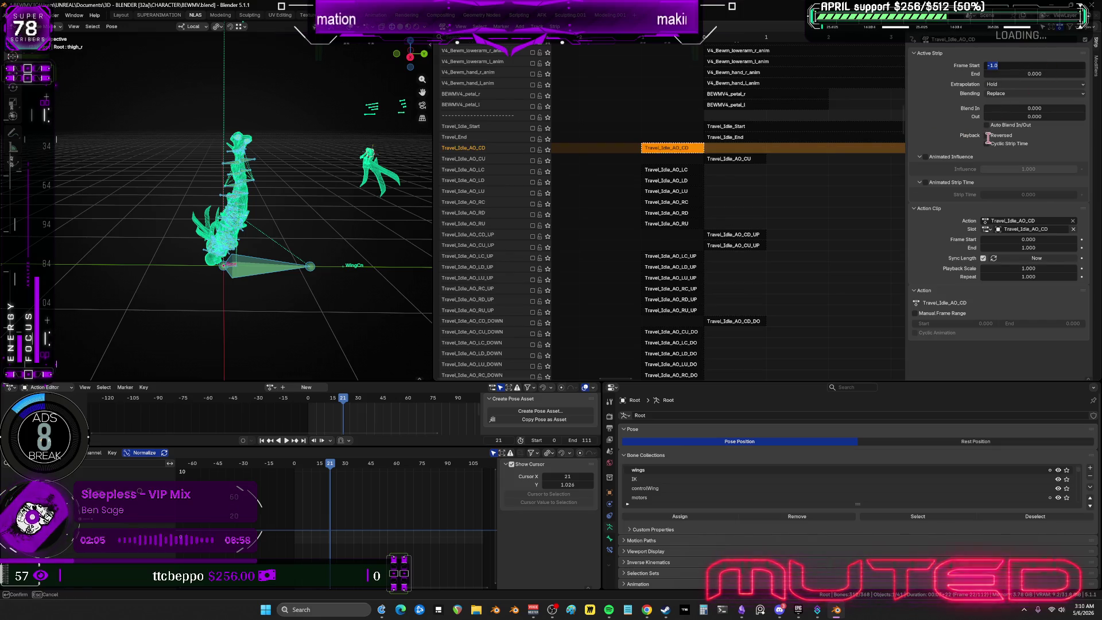
{"action": "key", "text": "Return"}
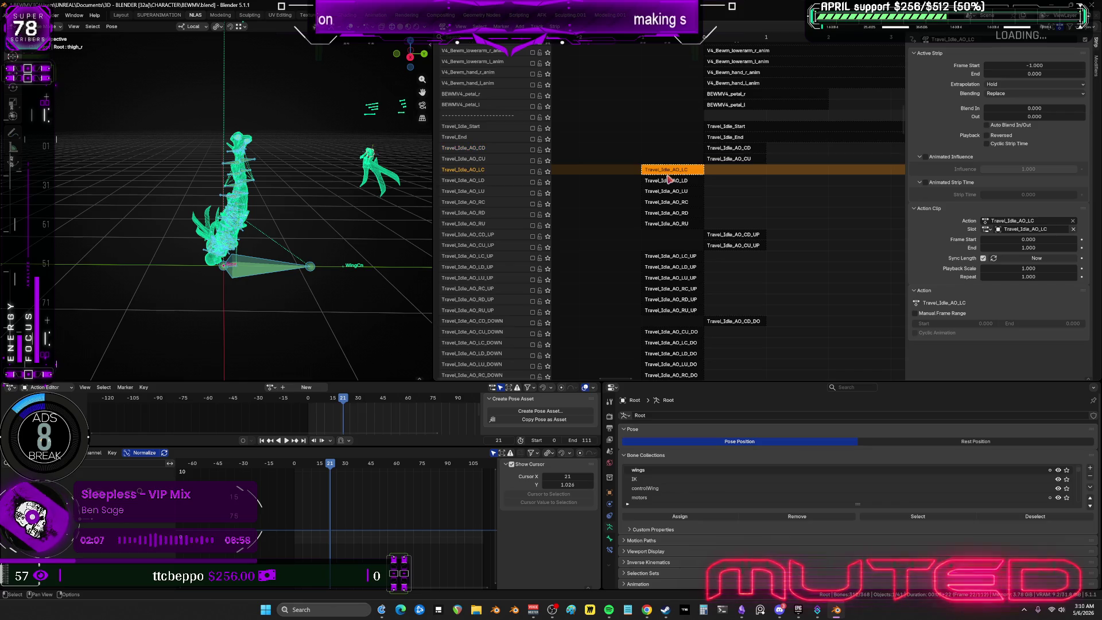
Select the Travel_Idle_AO LC, LD, LU, RC, RD, RU strips and their _UP variants.
{"action": "left_click", "coordinate": [677, 170]}
{"action": "left_click", "coordinate": [669, 181], "text": "shift"}
{"action": "left_click", "coordinate": [673, 191], "text": "shift"}
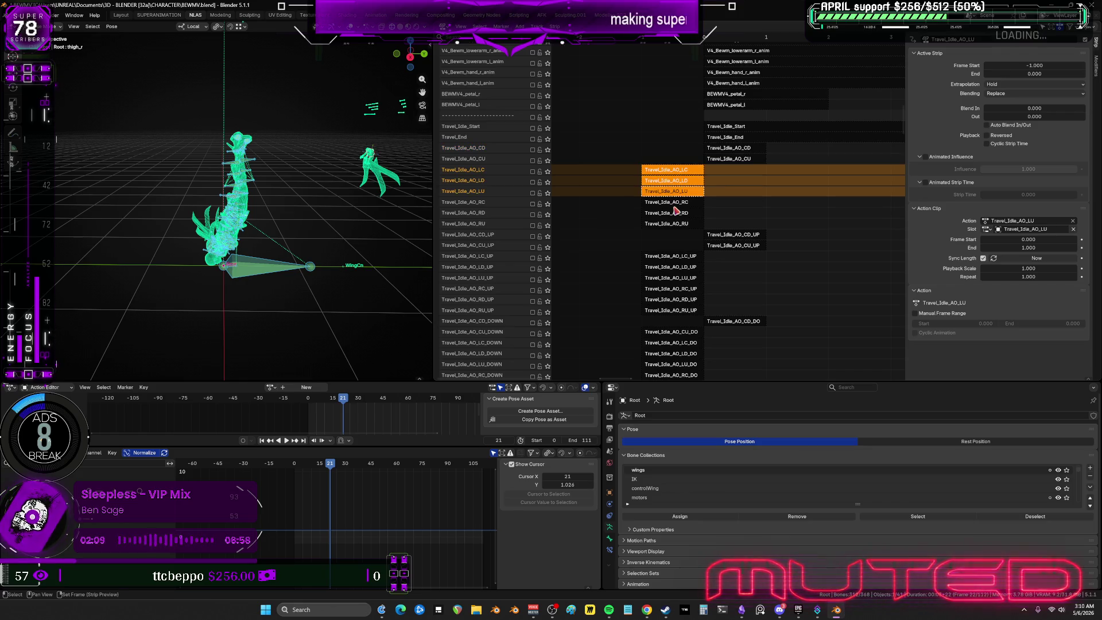
{"action": "left_click", "coordinate": [674, 203], "text": "shift"}
{"action": "left_click", "coordinate": [675, 213], "text": "shift"}
{"action": "left_click", "coordinate": [680, 224], "text": "shift"}
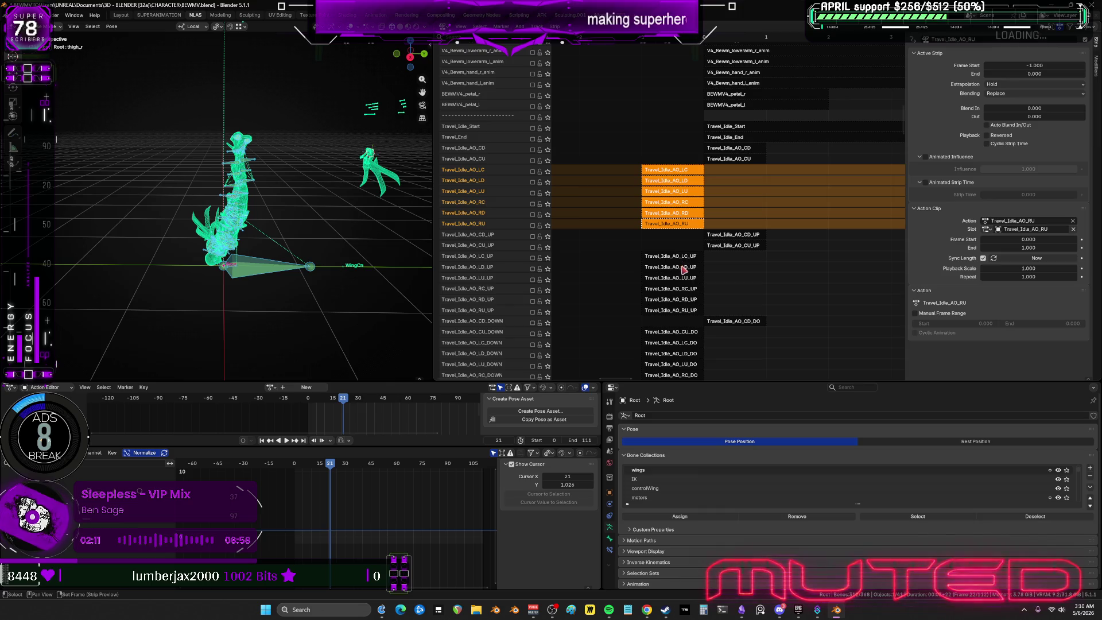
{"action": "left_click", "coordinate": [681, 255], "text": "shift"}
{"action": "left_click", "coordinate": [683, 266], "text": "shift"}
{"action": "left_click", "coordinate": [684, 277], "text": "shift"}
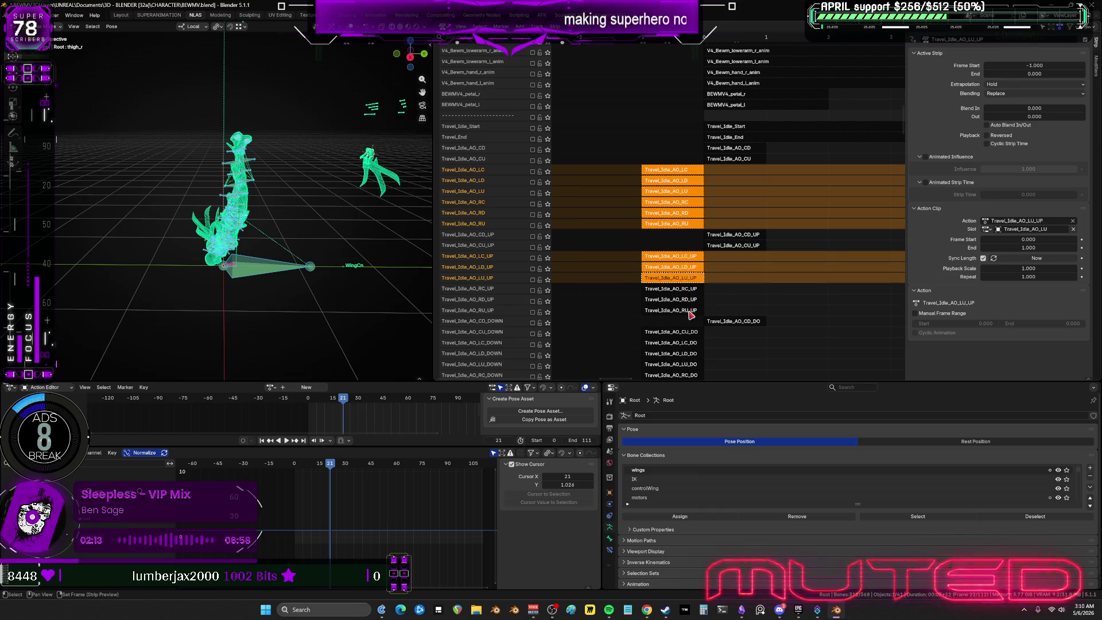
{"action": "left_click", "coordinate": [685, 289], "text": "shift"}
{"action": "left_click", "coordinate": [671, 298], "text": "shift"}
{"action": "left_click", "coordinate": [673, 310], "text": "shift"}
Add the Travel_Idle_AO _DOWN strips and the LC/LD _UP_BOOST strips to the selection.
{"action": "scroll", "coordinate": [660, 258], "scroll_direction": "down", "scroll_amount": 6}
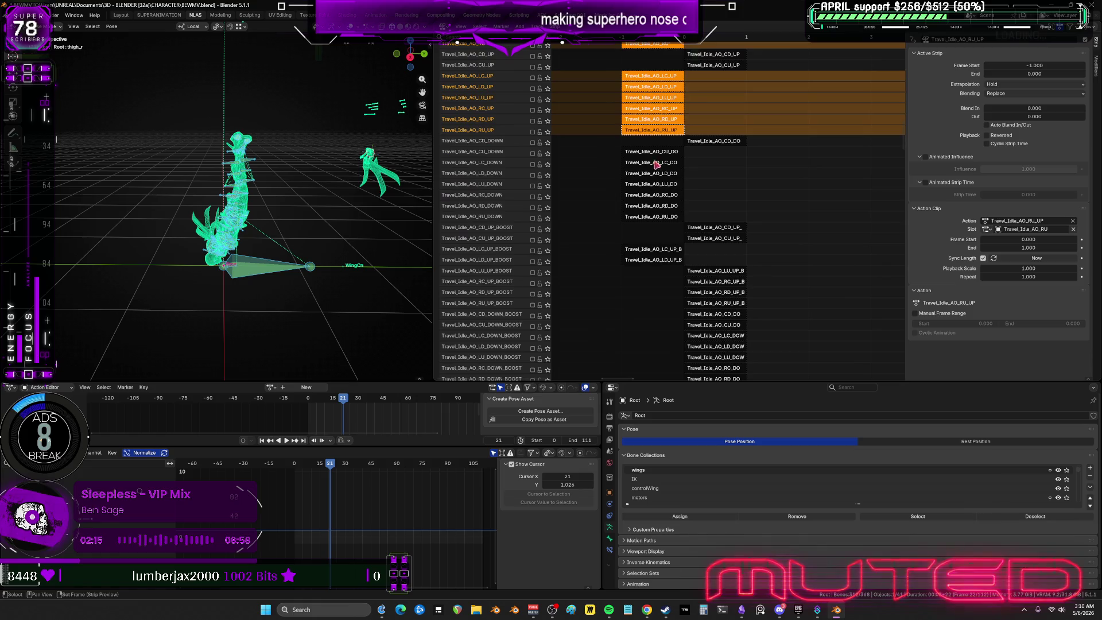
{"action": "left_click", "coordinate": [650, 152], "text": "shift"}
{"action": "left_click", "coordinate": [652, 162], "text": "shift"}
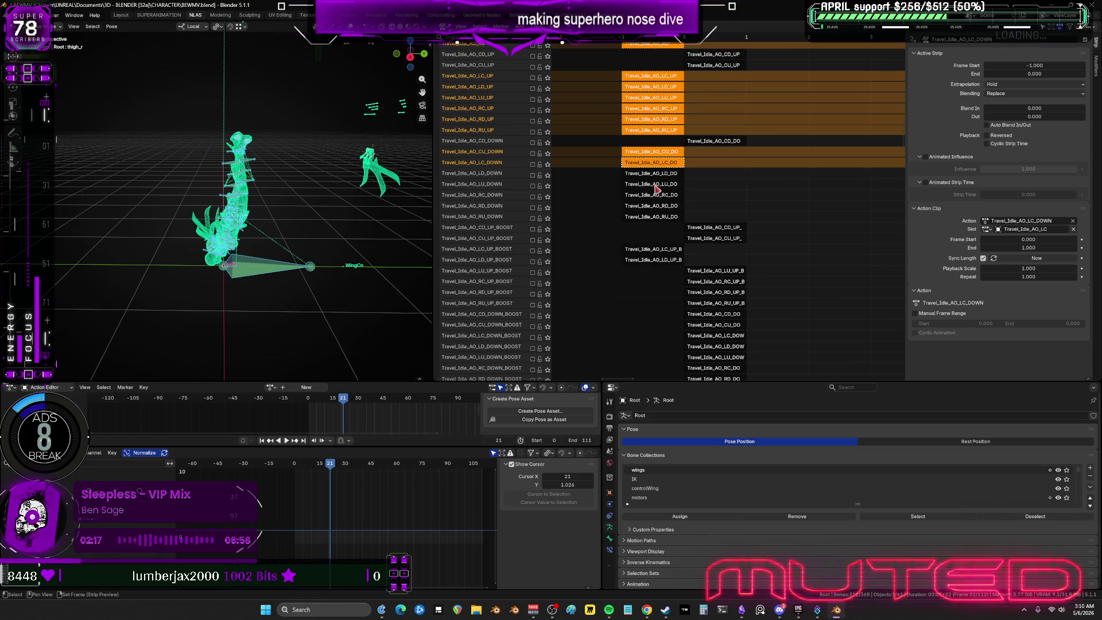
{"action": "left_click", "coordinate": [652, 173], "text": "shift"}
{"action": "left_click", "coordinate": [655, 185], "text": "shift"}
{"action": "left_click", "coordinate": [659, 196], "text": "shift"}
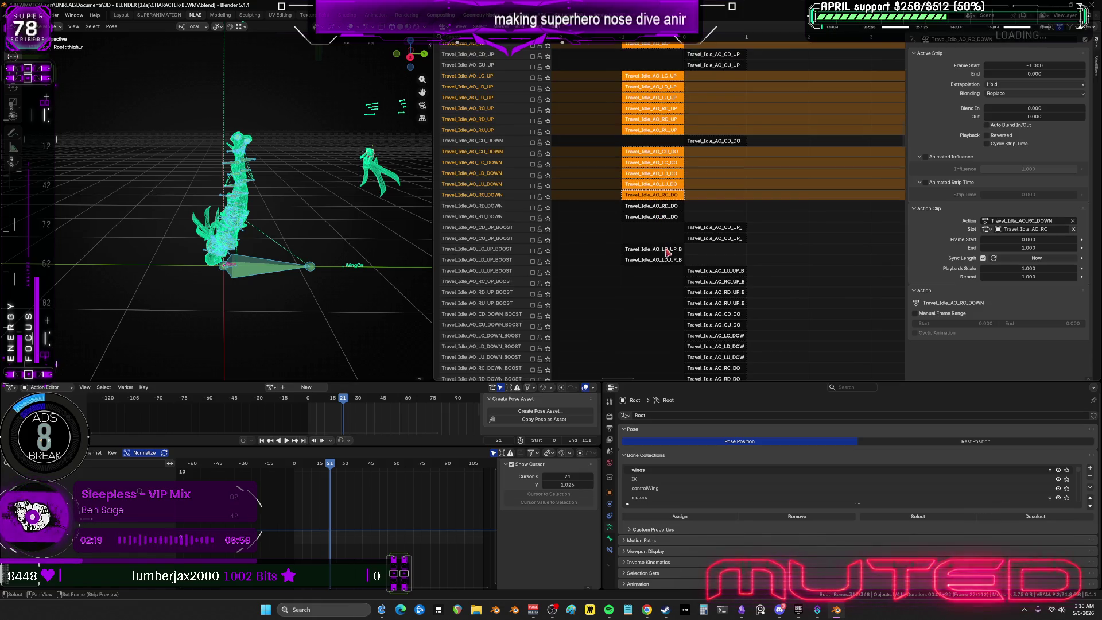
{"action": "left_click", "coordinate": [652, 205], "text": "shift"}
{"action": "left_click", "coordinate": [653, 216], "text": "shift"}
{"action": "left_click", "coordinate": [651, 248], "text": "shift"}
{"action": "left_click", "coordinate": [652, 259], "text": "shift"}
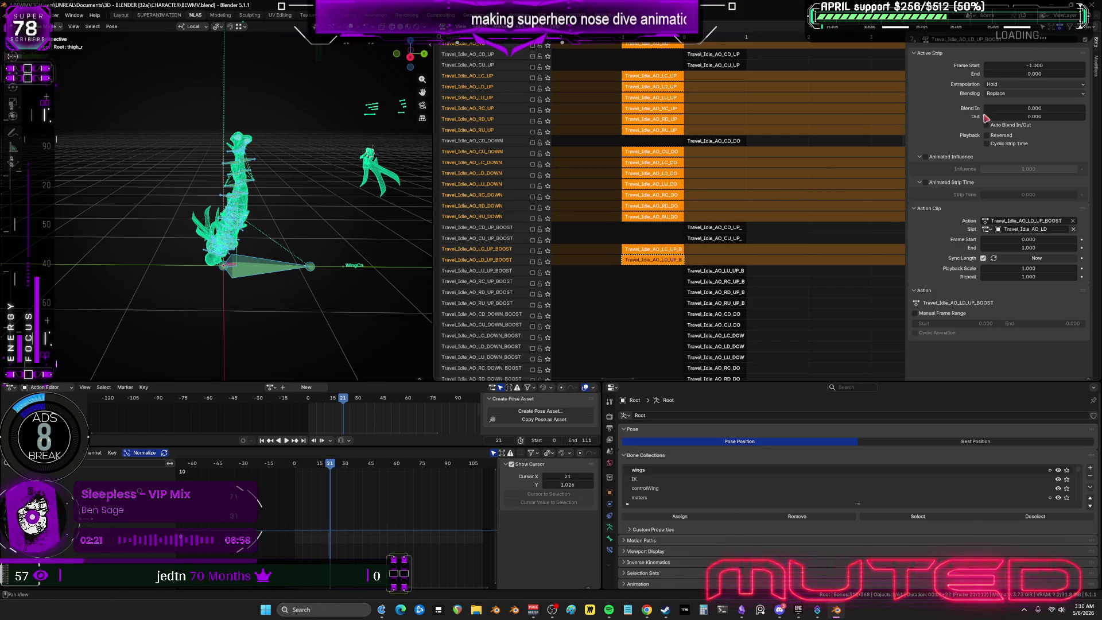
Set Frame Start to 0 for all selected Travel_Idle_AO strips.
{"action": "left_click", "coordinate": [1047, 66]}
{"action": "left_click", "coordinate": [1049, 74]}
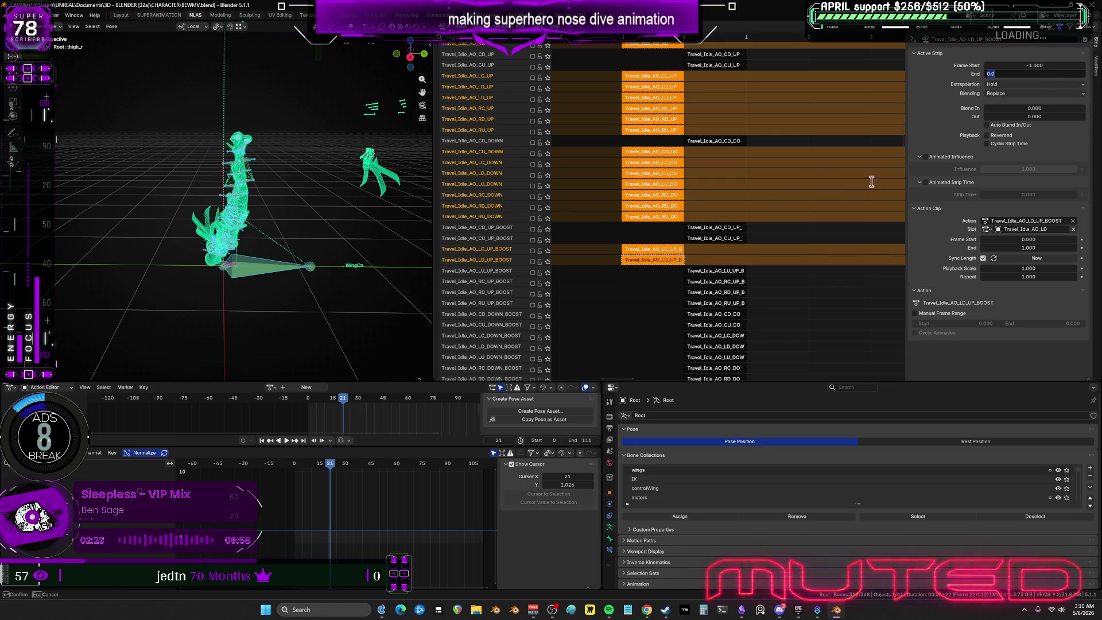
{"action": "key", "text": "Return"}
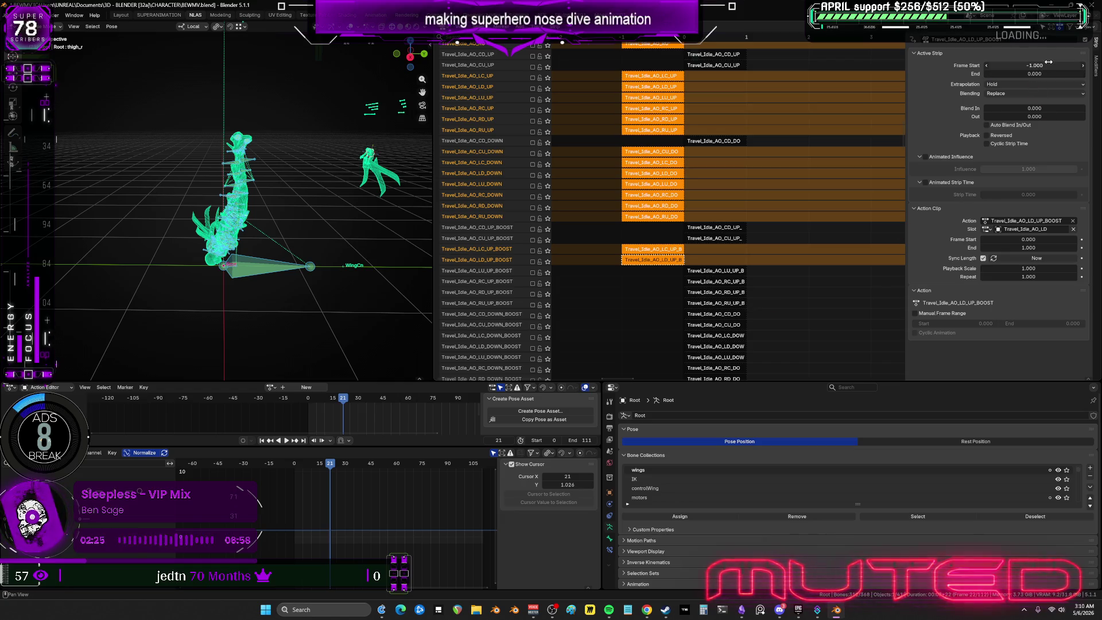
{"action": "left_click", "coordinate": [1049, 66]}
{"action": "key", "text": "Return"}
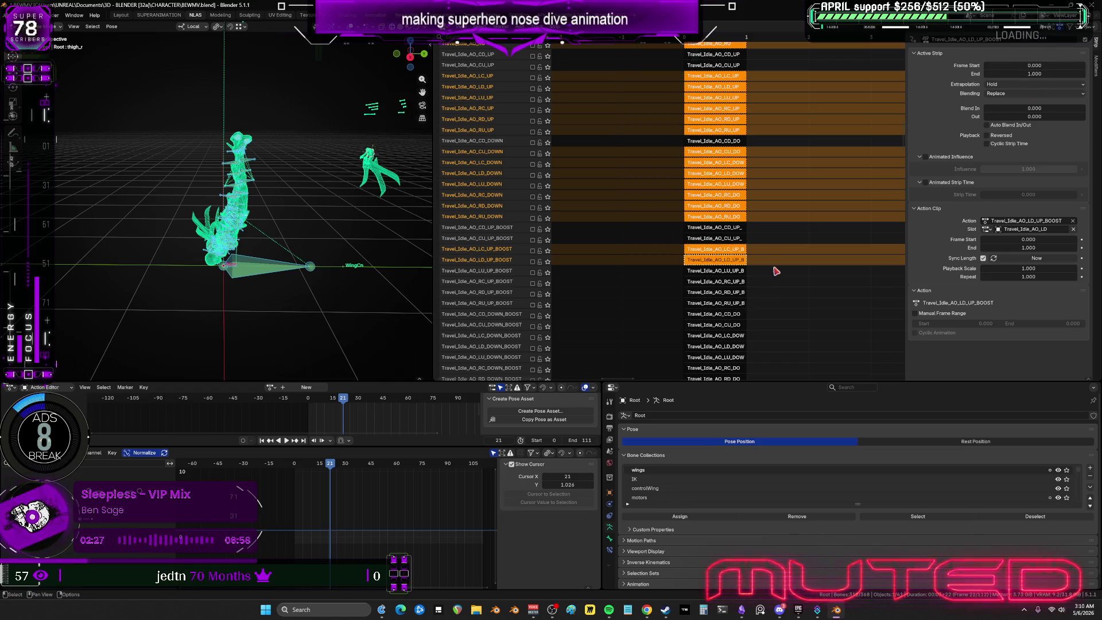
{"action": "scroll", "coordinate": [690, 196], "scroll_direction": "down", "scroll_amount": 8}
{"action": "left_click", "coordinate": [694, 178]}
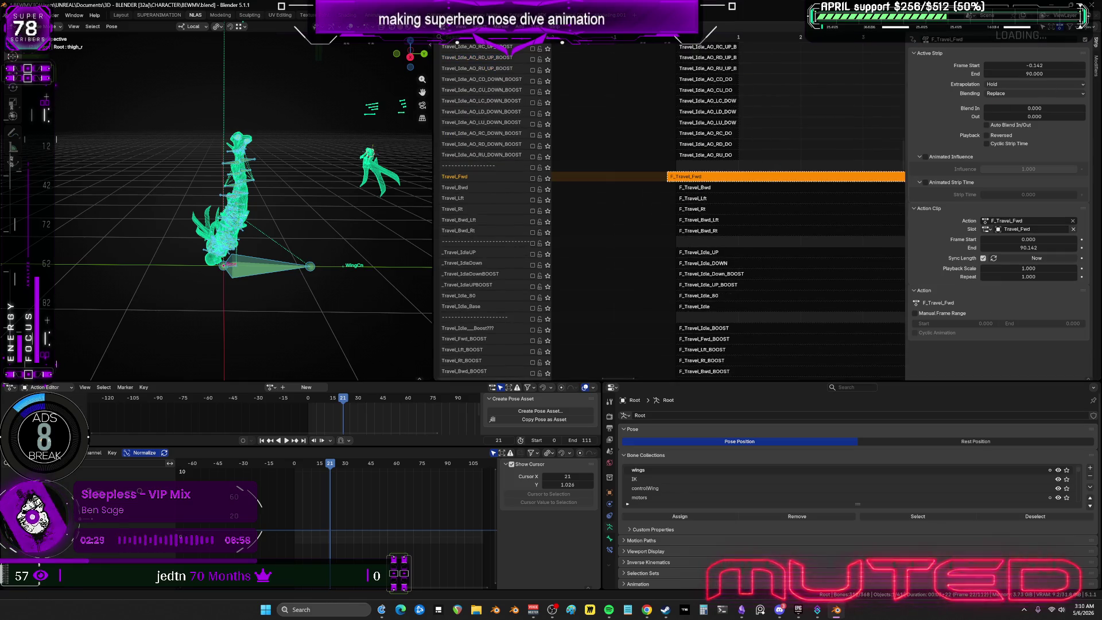
Start F_Travel_Fwd at frame 0 and enable the Fwd_Bwd and Rt SlowDown tracks.
{"action": "left_click", "coordinate": [1059, 66]}
{"action": "type", "text": "0.000"}
{"action": "key", "text": "Return"}
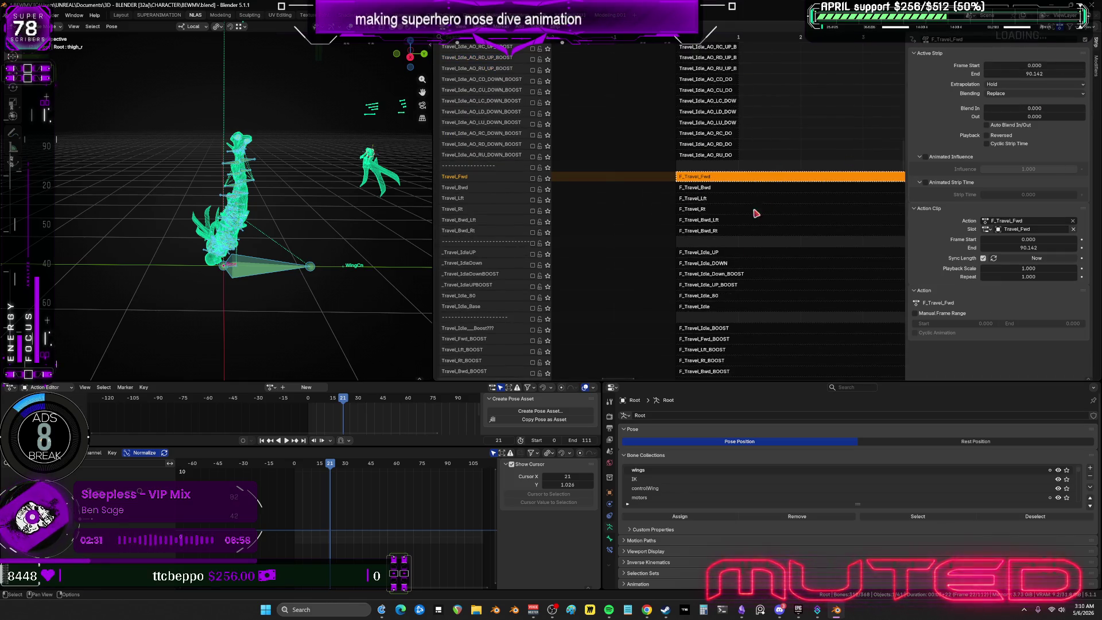
{"action": "mouse_move", "coordinate": [752, 212]}
{"action": "middle_mouse_down"}
{"action": "mouse_move", "coordinate": [721, 113]}
{"action": "mouse_move", "coordinate": [715, 150]}
{"action": "mouse_move", "coordinate": [712, 49]}
{"action": "middle_mouse_up"}
{"action": "middle_click_drag", "start_coordinate": [686, 186], "coordinate": [700, 263]}
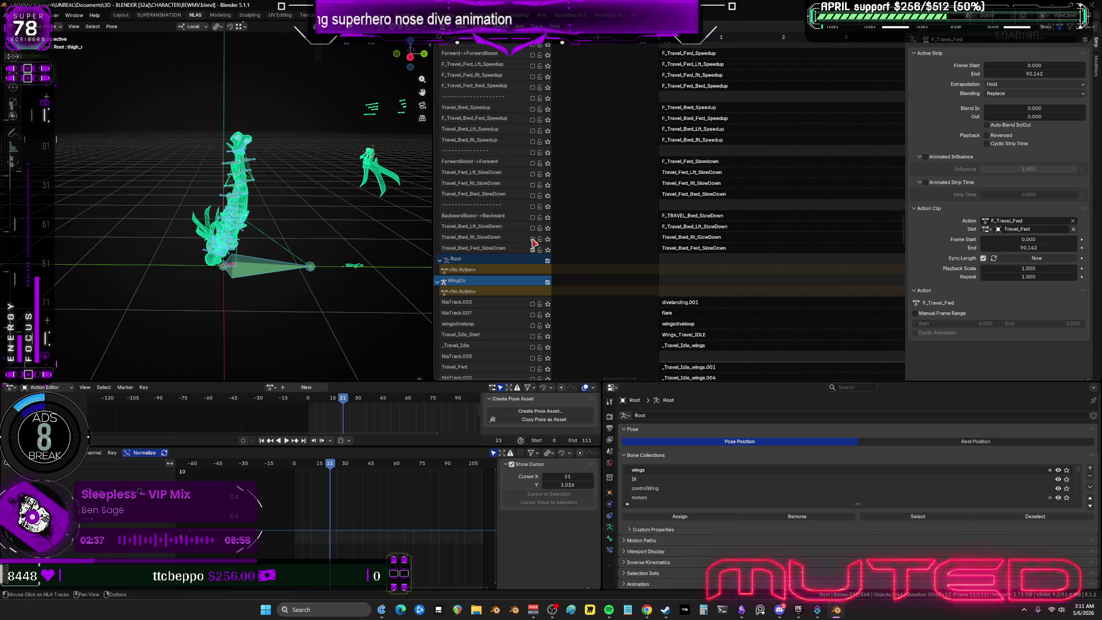
{"action": "left_click", "coordinate": [532, 195]}
{"action": "left_click", "coordinate": [534, 184]}
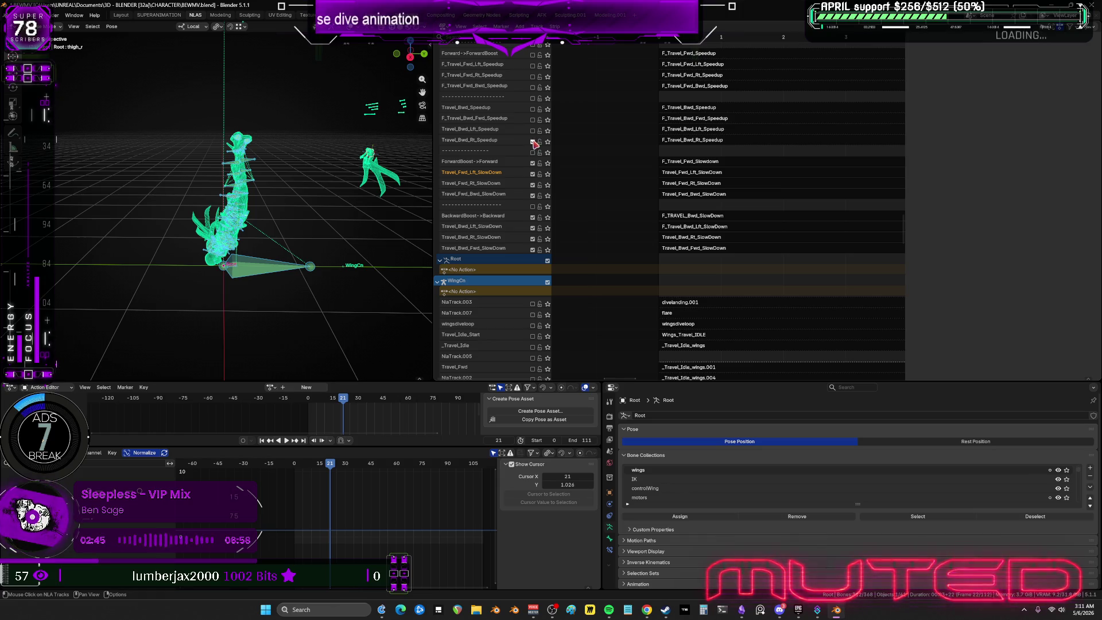
Enable Forward->ForwardBoost and the Bwd_Lft, Bwd_Fwd, Bwd, Rt and Lft Stop_Boost tracks.
{"action": "scroll", "coordinate": [539, 172], "scroll_direction": "up", "scroll_amount": 5}
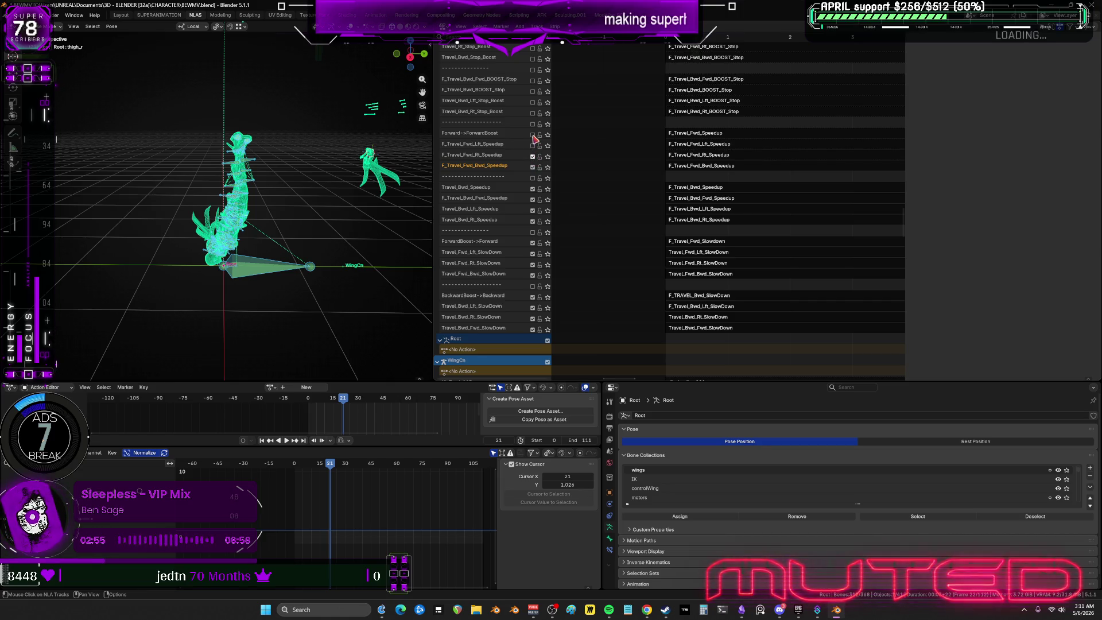
{"action": "left_click", "coordinate": [533, 136]}
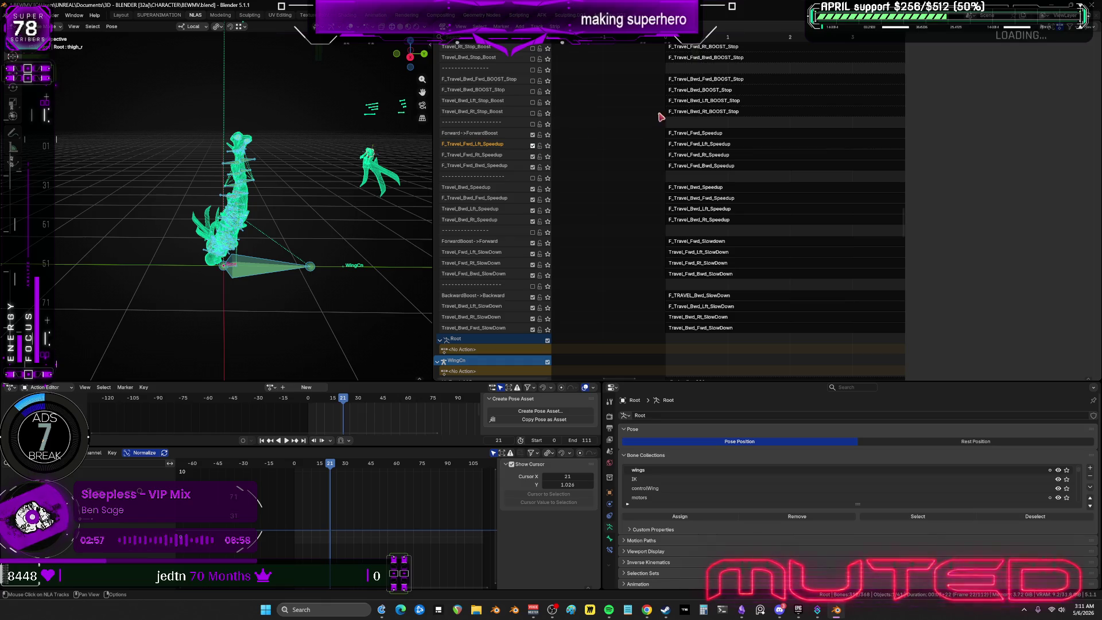
{"action": "scroll", "coordinate": [539, 270], "scroll_direction": "up", "scroll_amount": 5}
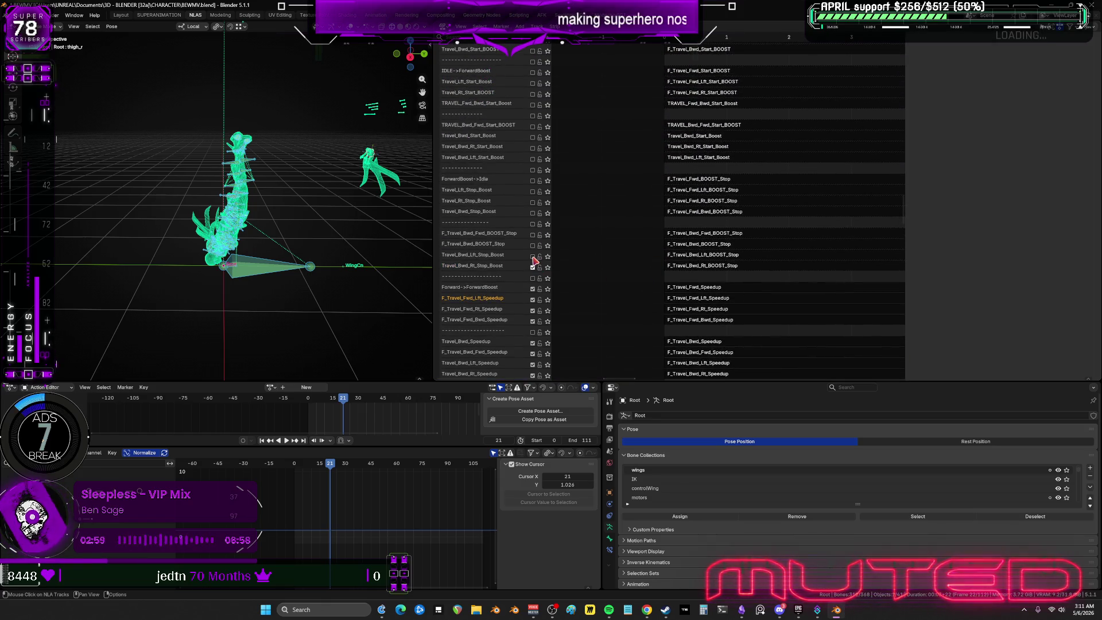
{"action": "left_click", "coordinate": [532, 256]}
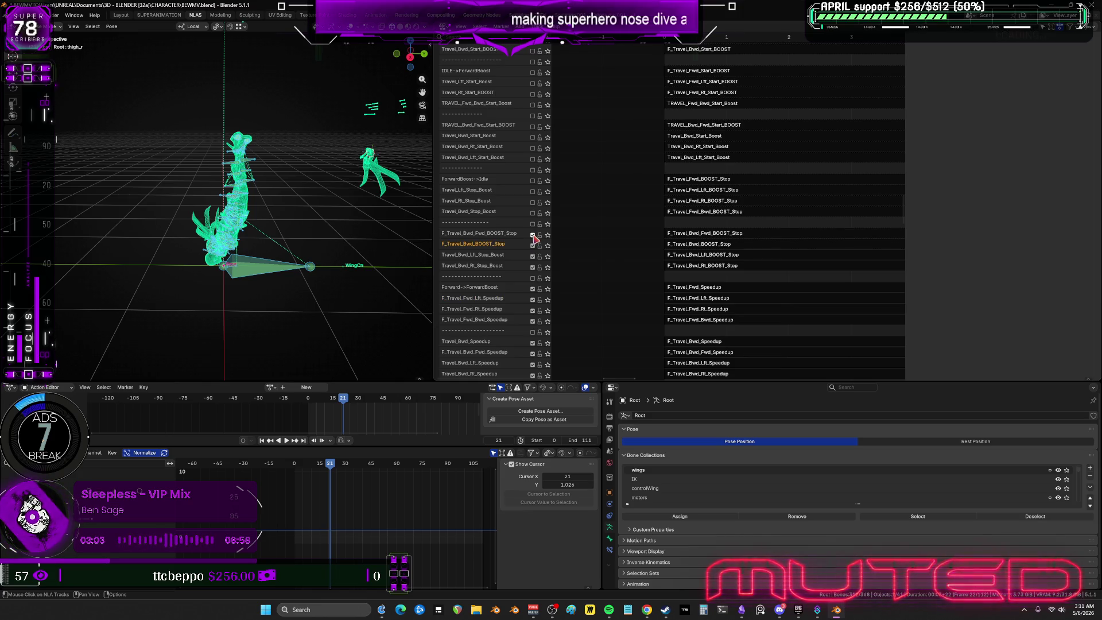
{"action": "left_click", "coordinate": [533, 235]}
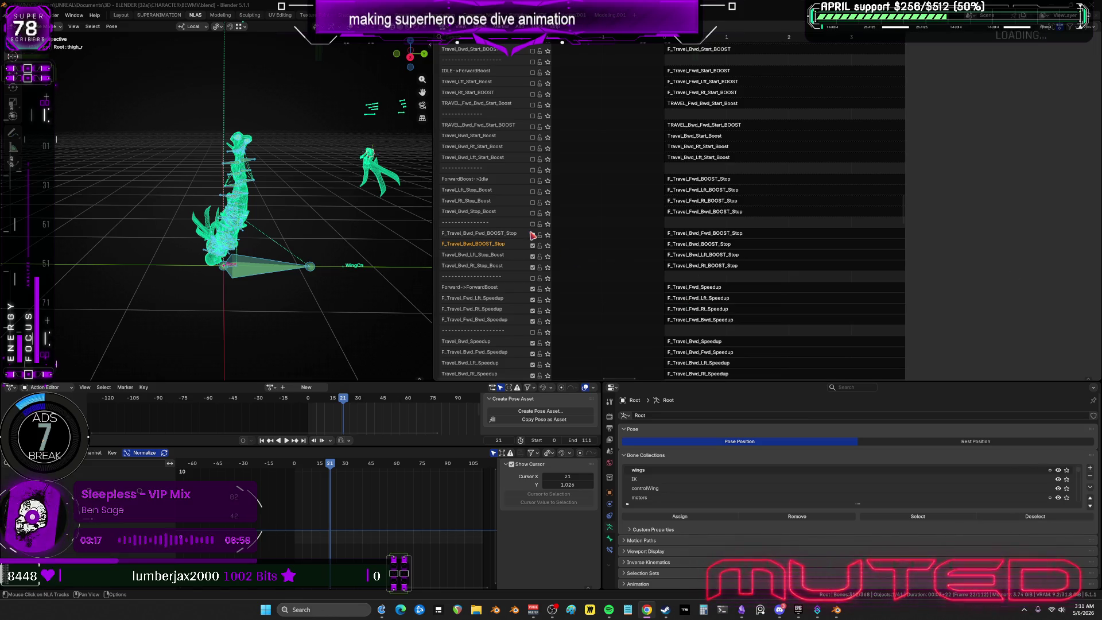
{"action": "left_click", "coordinate": [533, 213]}
{"action": "left_click", "coordinate": [534, 213]}
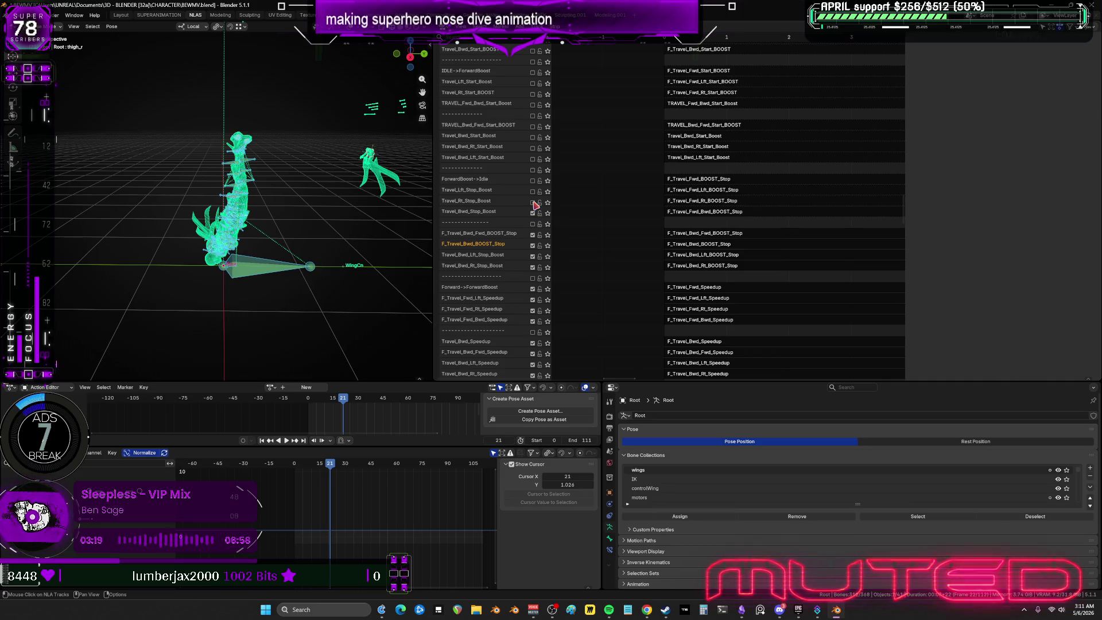
{"action": "left_click_drag", "start_coordinate": [533, 204], "coordinate": [533, 192]}
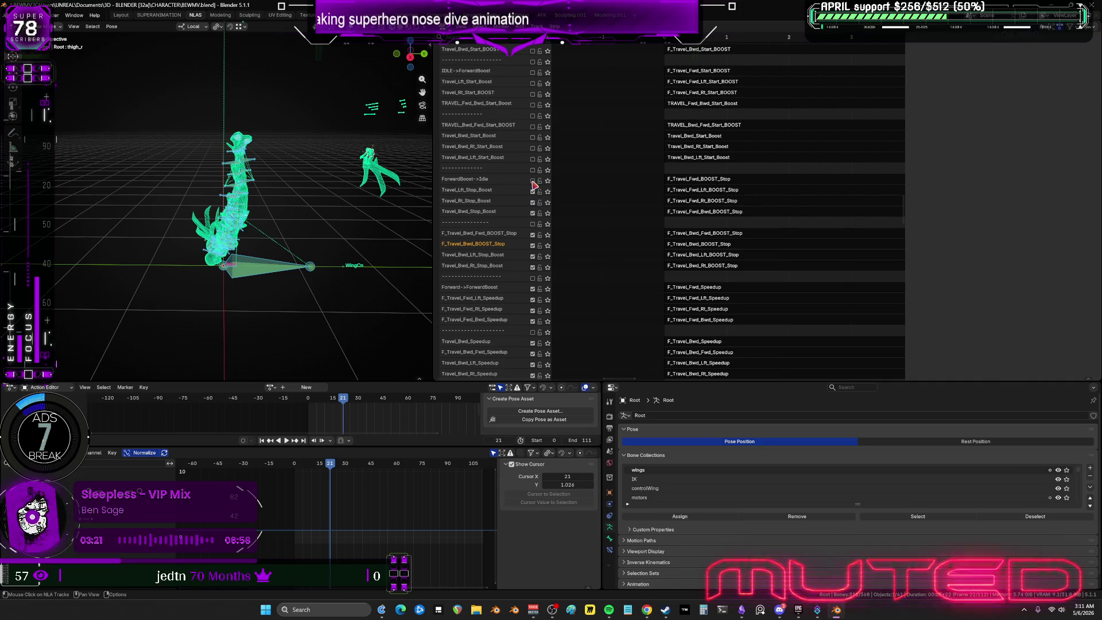
Enable Travel_Bwd_Lft_Start_Boost, select TRAVEL_Bwd_Fwd_Start_BOOST, and open an Unreal project from the launcher.
{"action": "middle_click_drag", "start_coordinate": [591, 224], "coordinate": [633, 358]}
{"action": "left_click", "coordinate": [533, 297]}
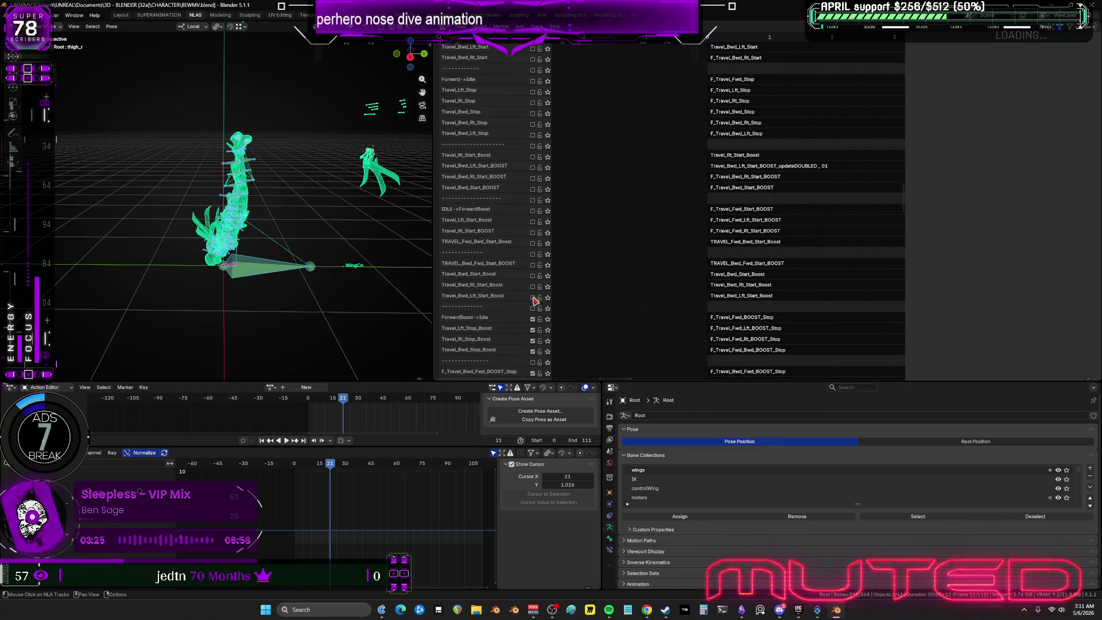
{"action": "left_click", "coordinate": [533, 266]}
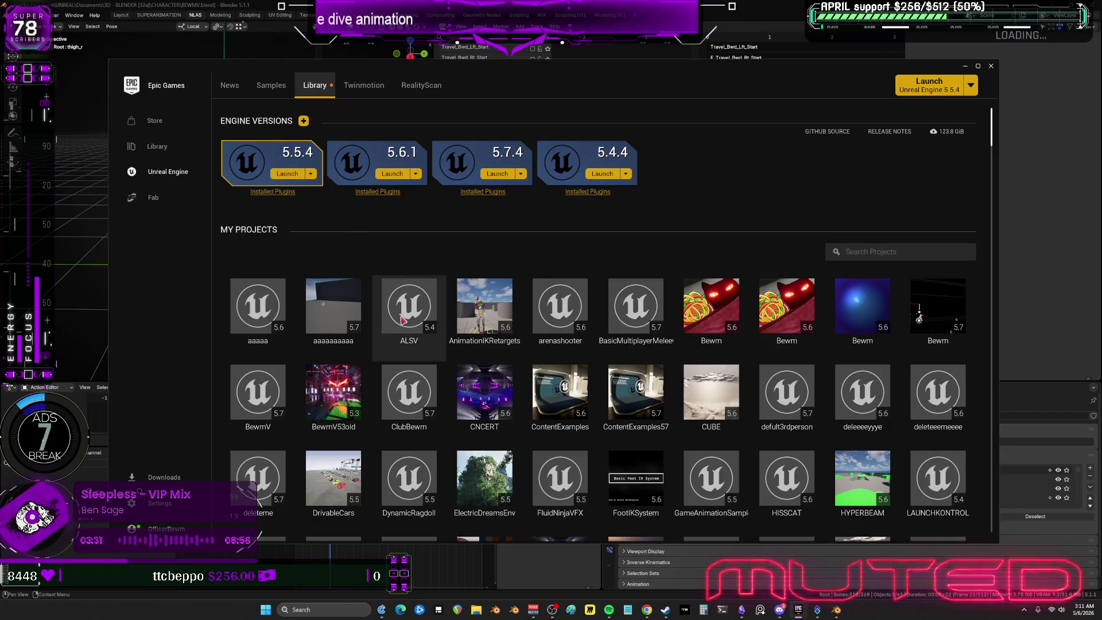
{"action": "double_click", "coordinate": [332, 307]}
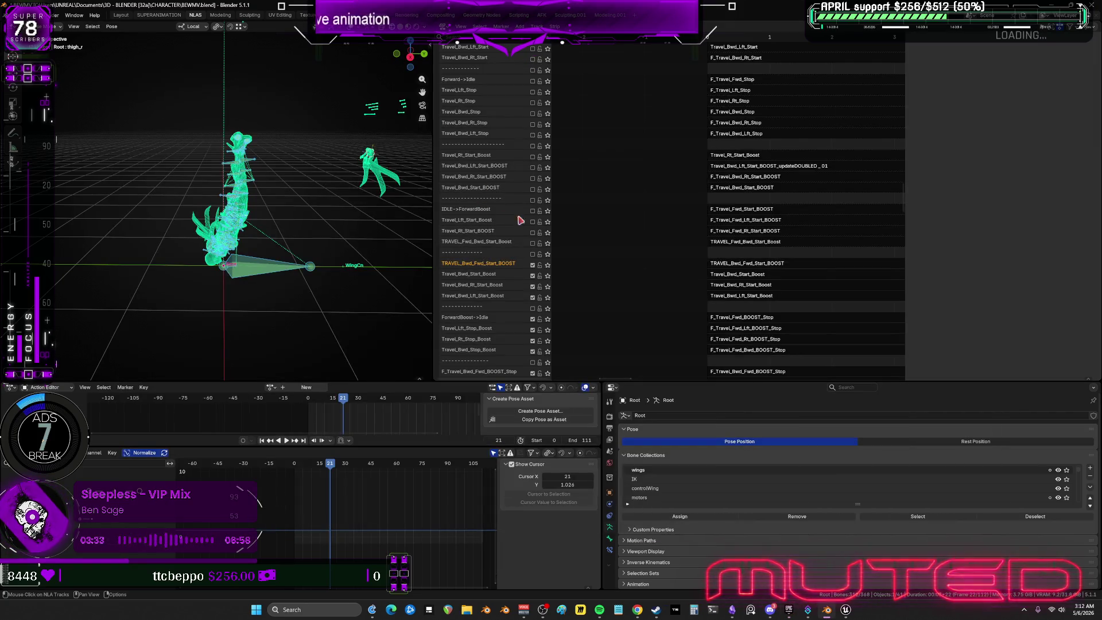
Enable the Fwd_Bwd, Lft, Bwd_Rt and Bwd_Lft Start_Boost tracks.
{"action": "left_click", "coordinate": [532, 242]}
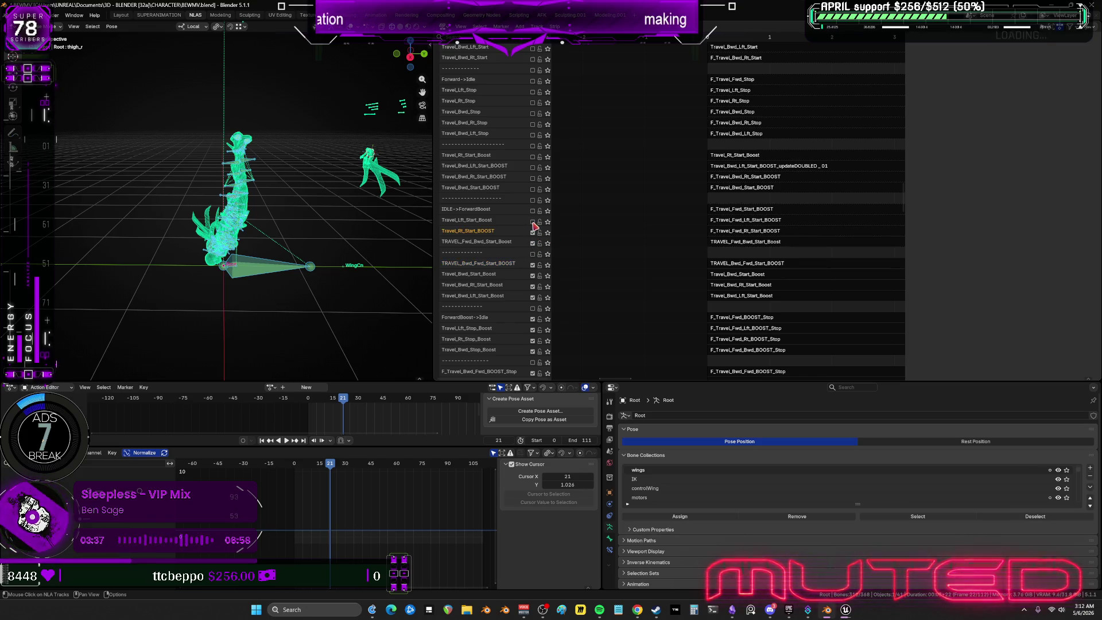
{"action": "left_click", "coordinate": [532, 222]}
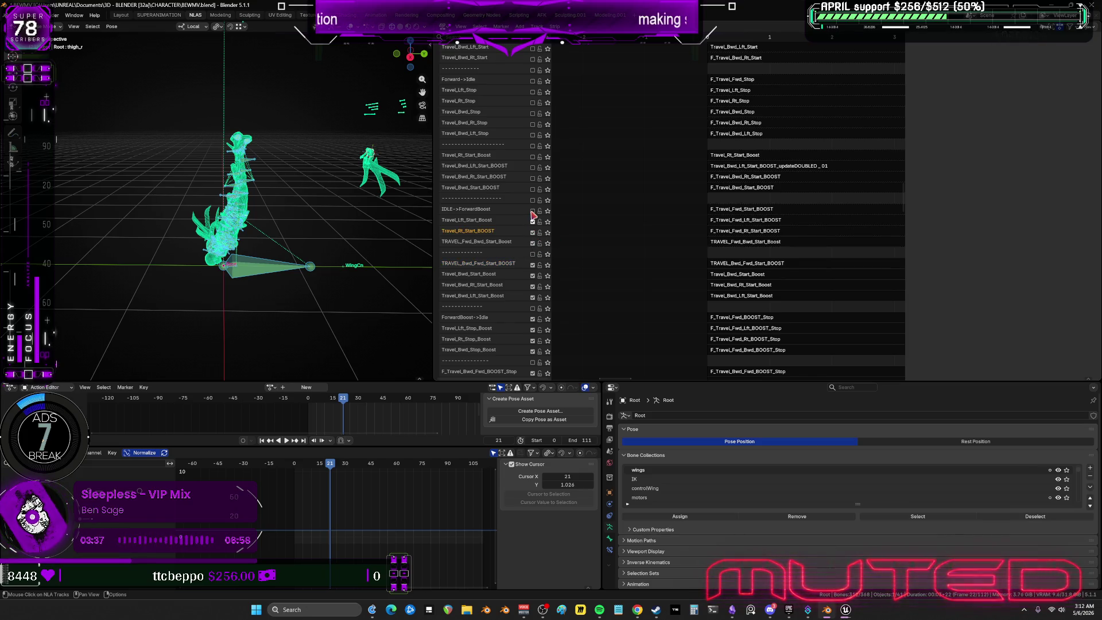
{"action": "left_click", "coordinate": [533, 178]}
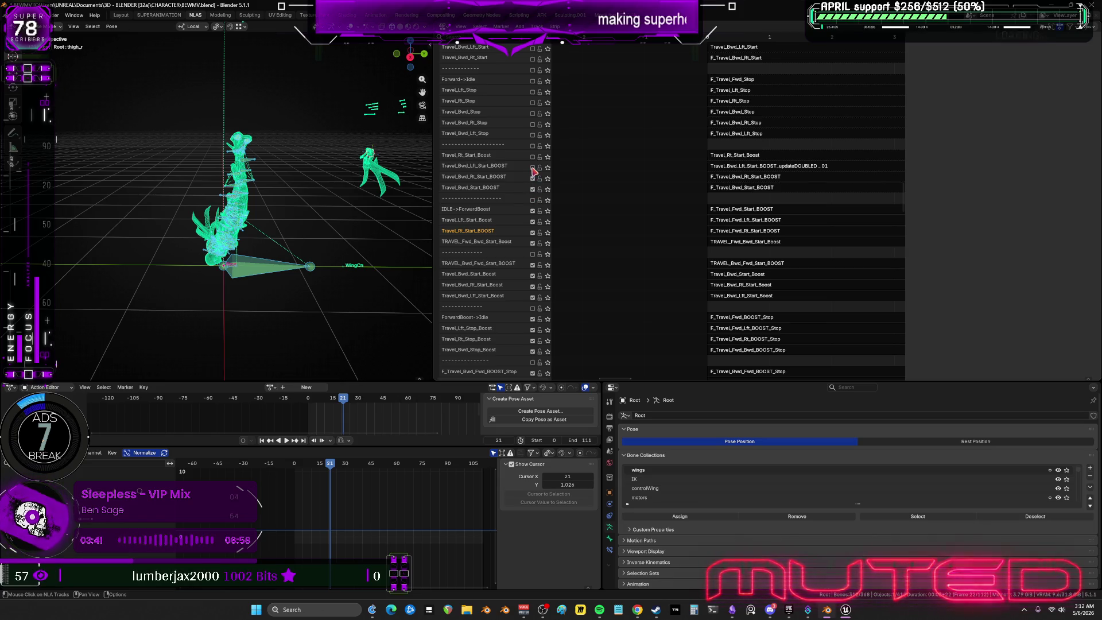
{"action": "left_click", "coordinate": [532, 167]}
{"action": "middle_click_drag", "start_coordinate": [609, 109], "coordinate": [621, 250]}
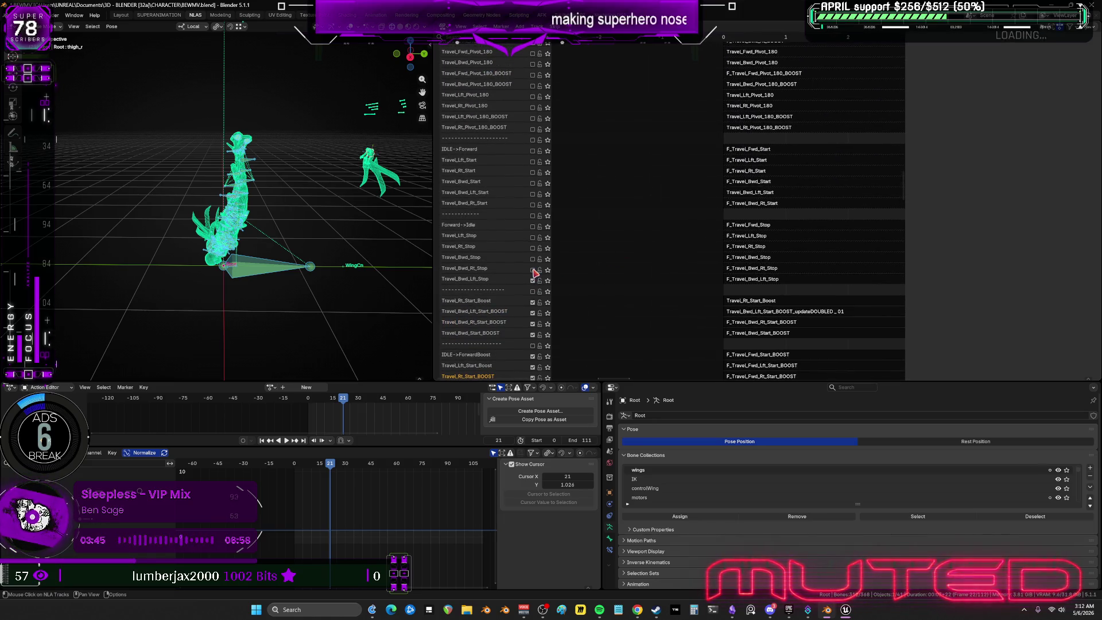
Enable the Travel_Bwd_Stop, Travel_Rt_Stop and Travel_Lft_Stop tracks.
{"action": "left_click", "coordinate": [532, 259]}
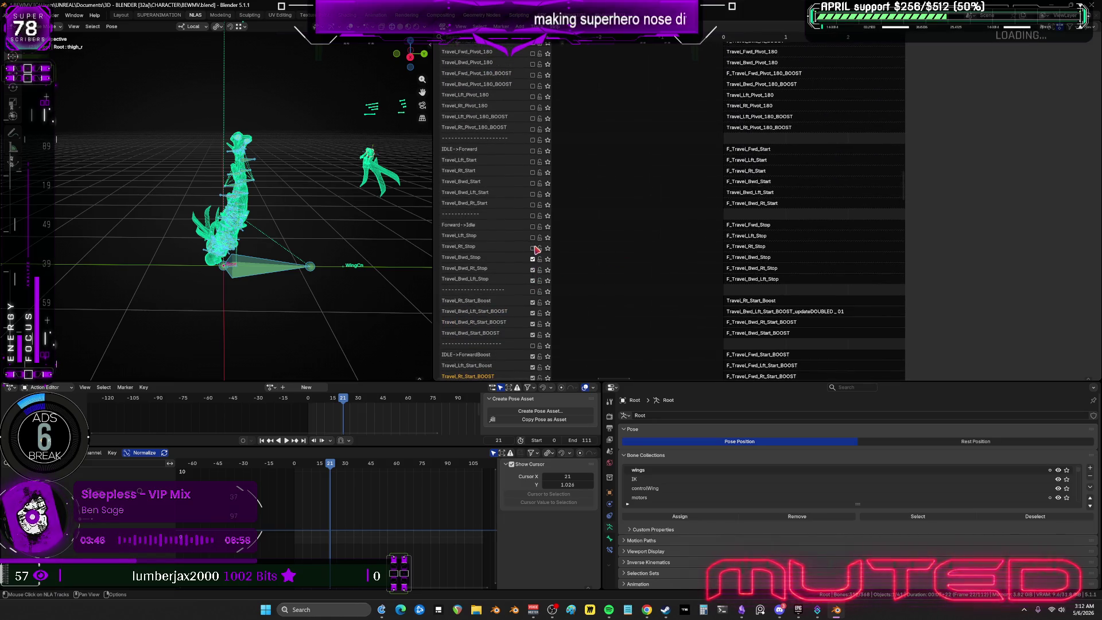
{"action": "left_click", "coordinate": [533, 248]}
{"action": "left_click", "coordinate": [533, 249]}
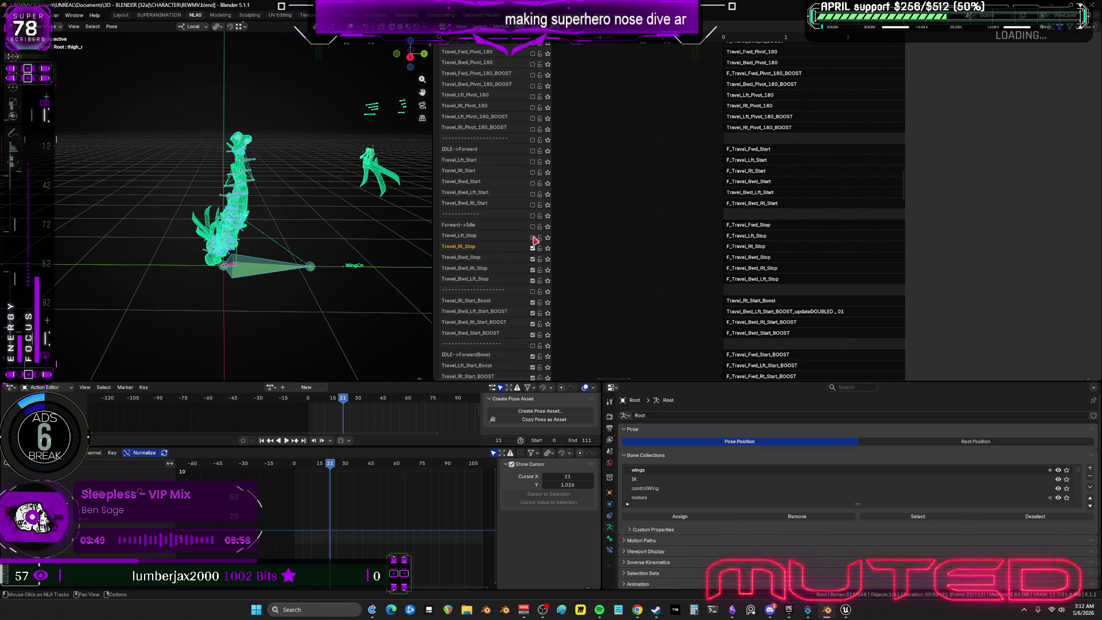
{"action": "left_click", "coordinate": [534, 238]}
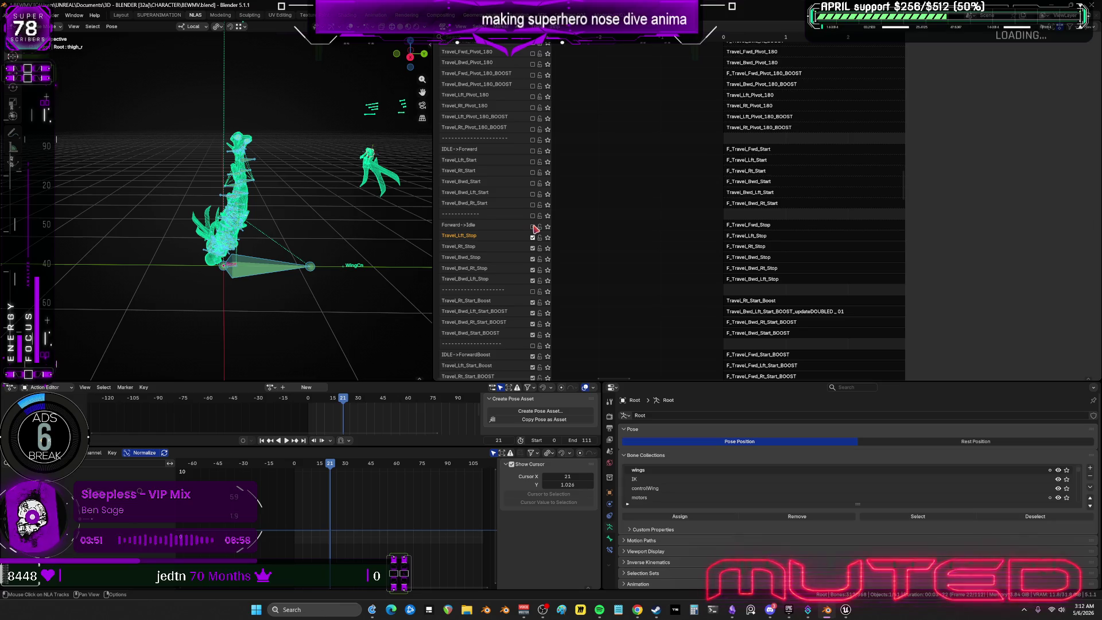
Enable the Travel_Bwd_Lft_Start, Travel_Bwd_Start, Travel_Lft_Start and Travel_Rt_Start tracks.
{"action": "left_click", "coordinate": [533, 194]}
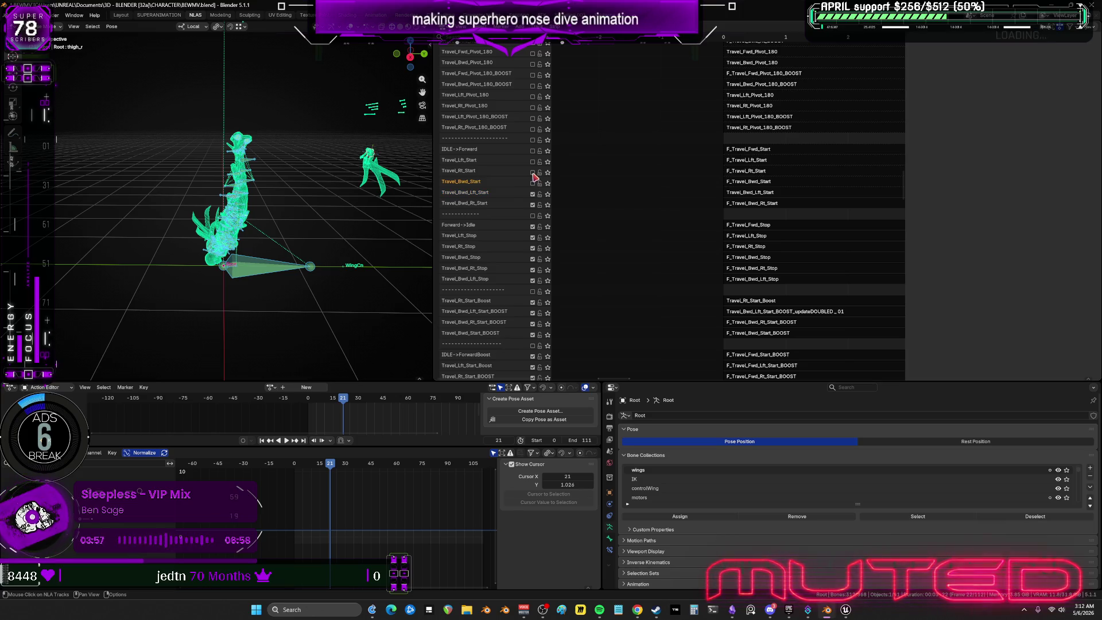
{"action": "left_click", "coordinate": [533, 183]}
{"action": "left_click", "coordinate": [533, 161]}
{"action": "left_click", "coordinate": [533, 172]}
{"action": "left_click", "coordinate": [534, 172]}
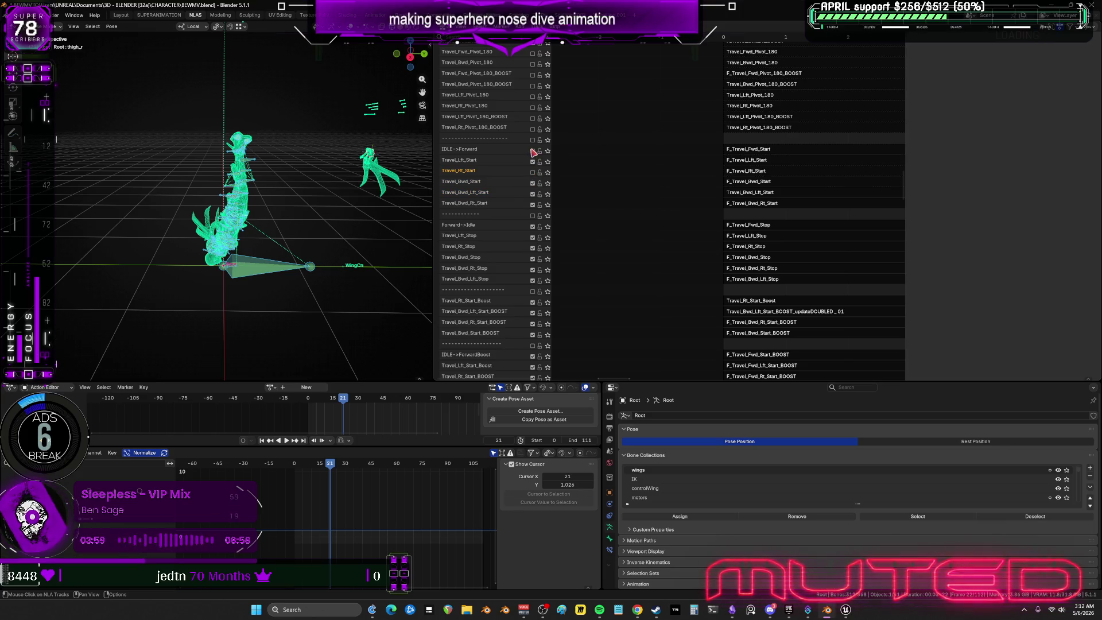
{"action": "scroll", "coordinate": [579, 134], "scroll_direction": "up", "scroll_amount": 5}
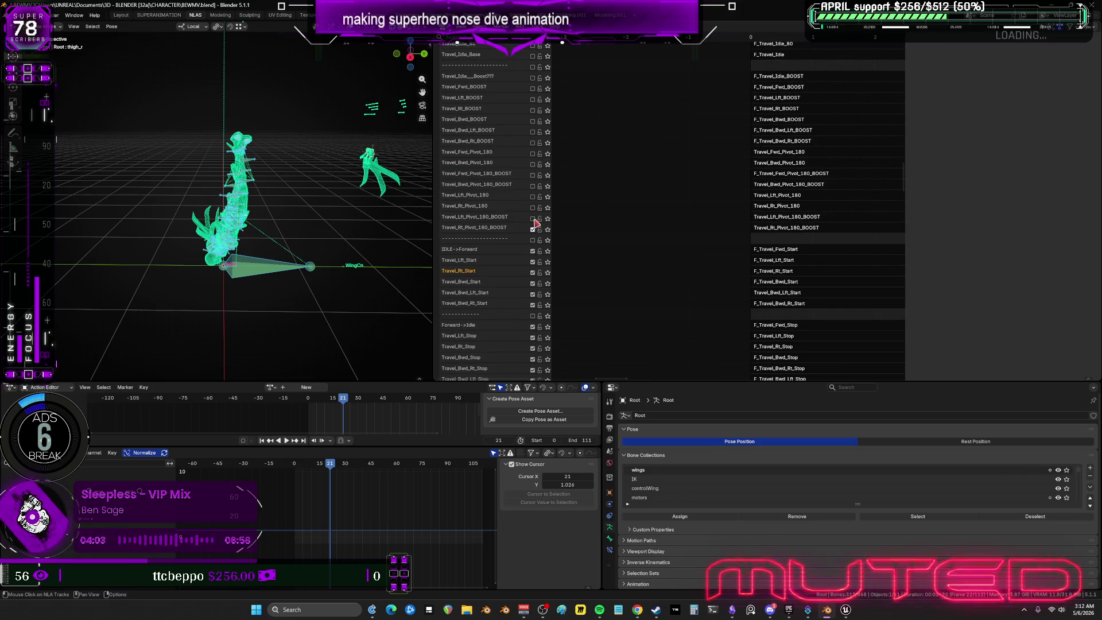
Enable the Rt, Lft, Bwd and Fwd Pivot_180 tracks.
{"action": "left_click", "coordinate": [532, 207]}
{"action": "left_click", "coordinate": [532, 197]}
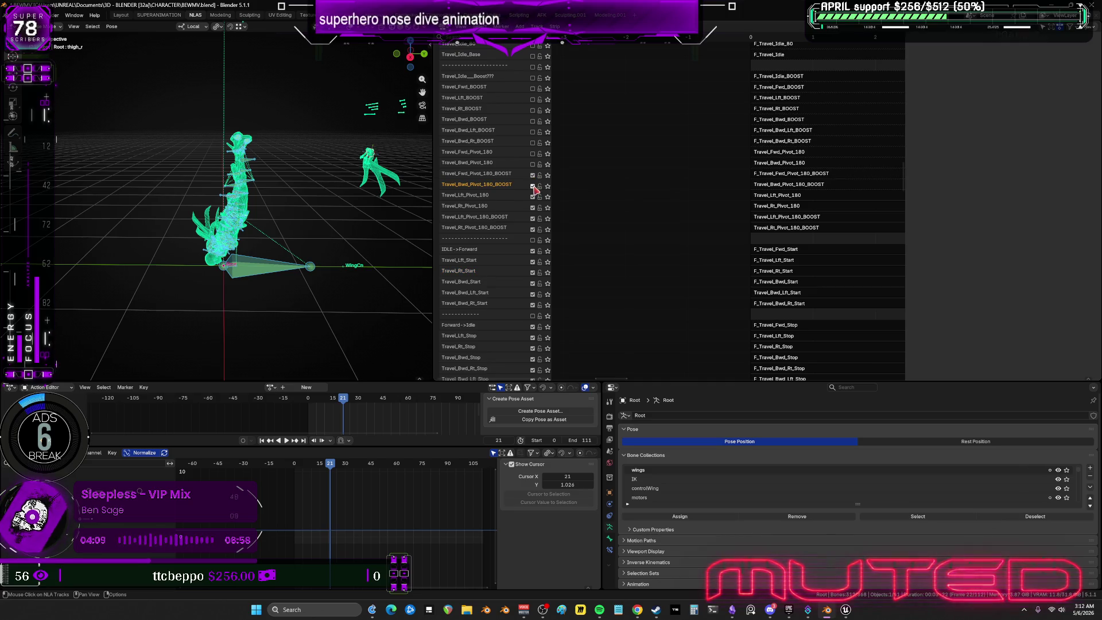
{"action": "left_click", "coordinate": [532, 165]}
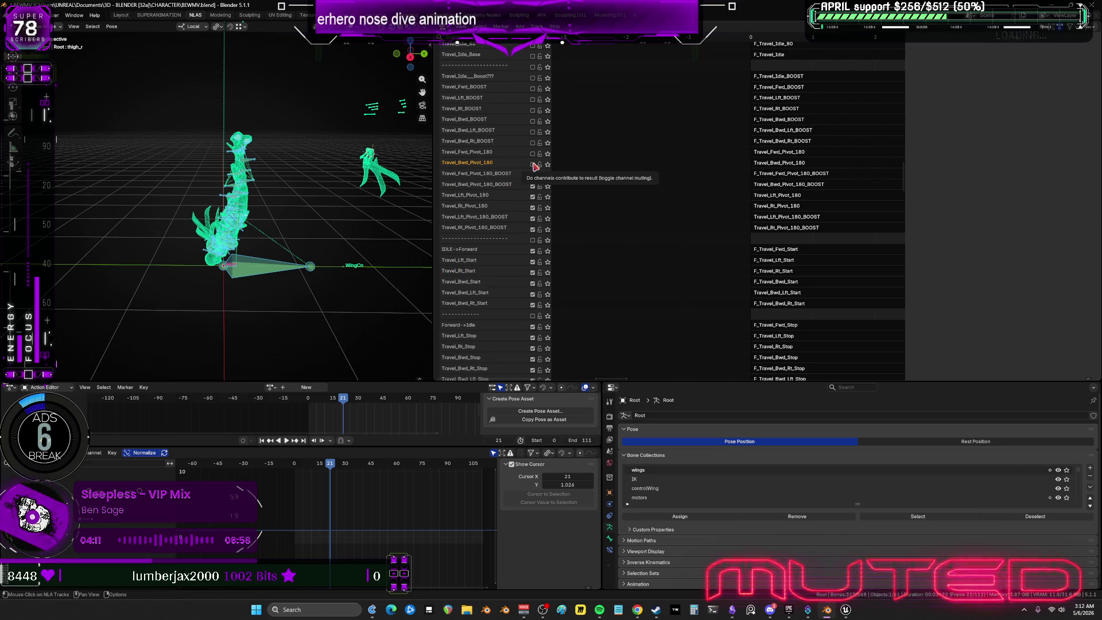
{"action": "left_click", "coordinate": [533, 165]}
{"action": "left_click", "coordinate": [532, 154]}
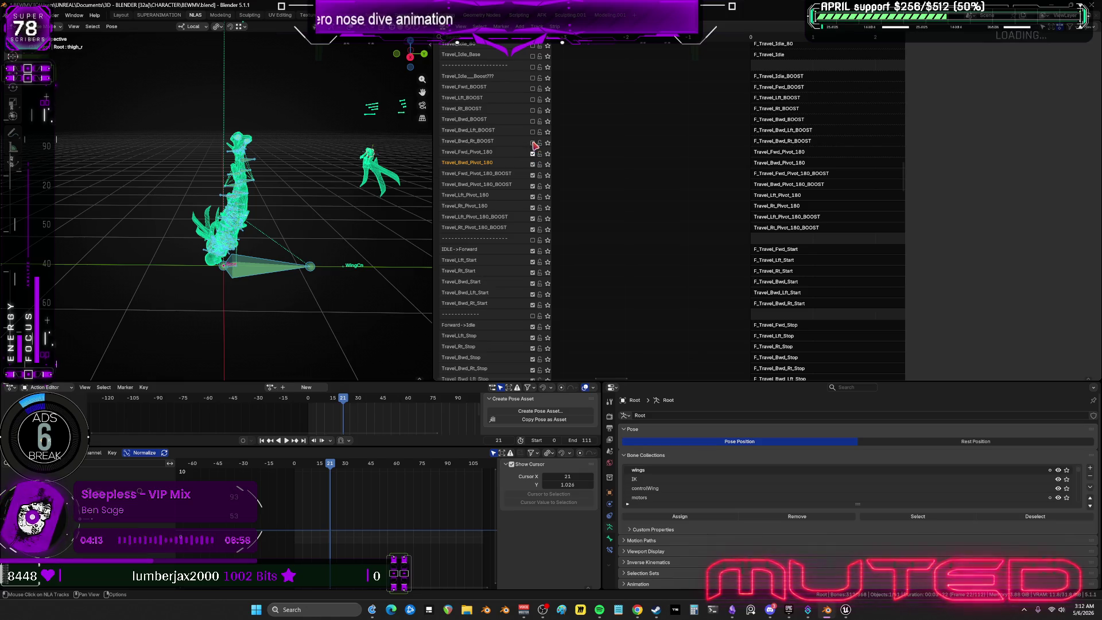
Enable the Bwd_Rt, Bwd_Lft, Bwd, Rt and Lft BOOST tracks, then solo the idle boost track.
{"action": "left_click", "coordinate": [532, 143]}
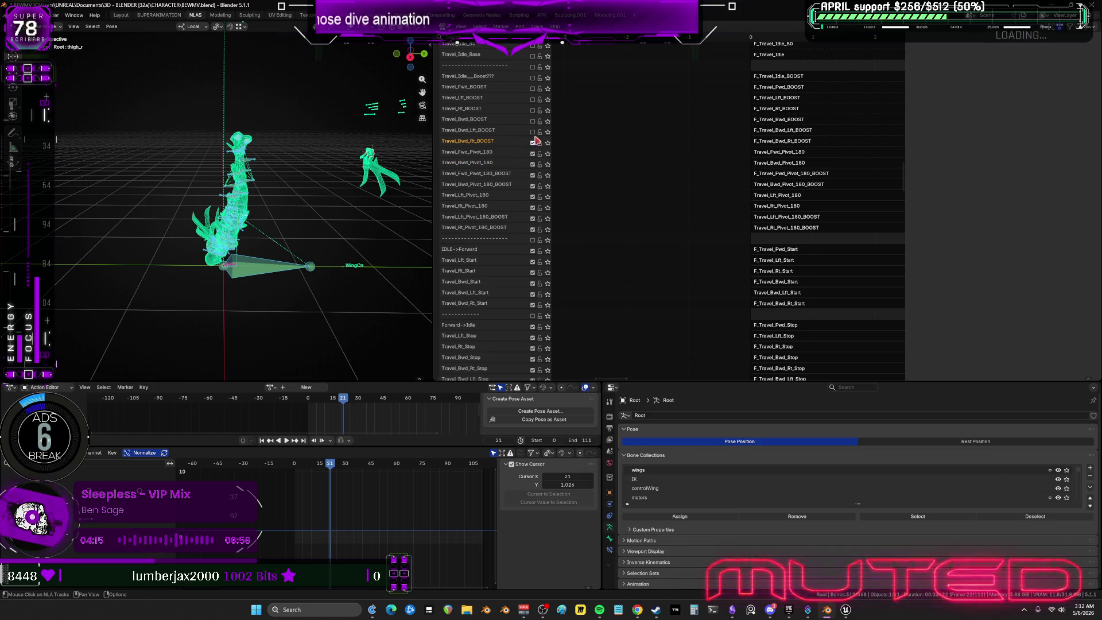
{"action": "left_click", "coordinate": [532, 132]}
{"action": "scroll", "coordinate": [598, 201], "scroll_direction": "up", "scroll_amount": 5}
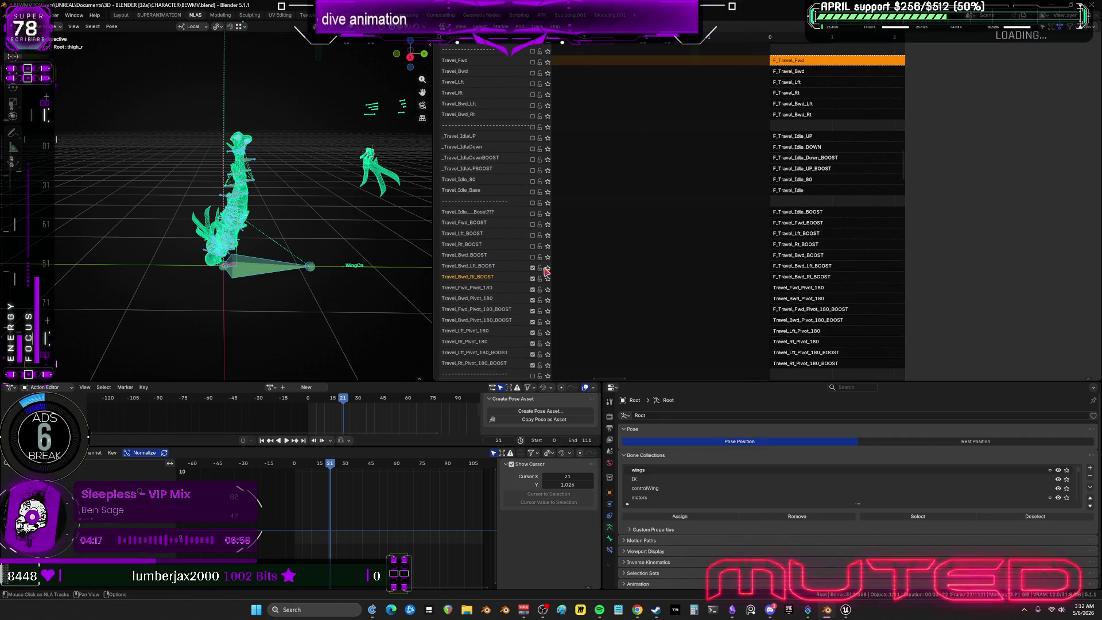
{"action": "left_click", "coordinate": [533, 256]}
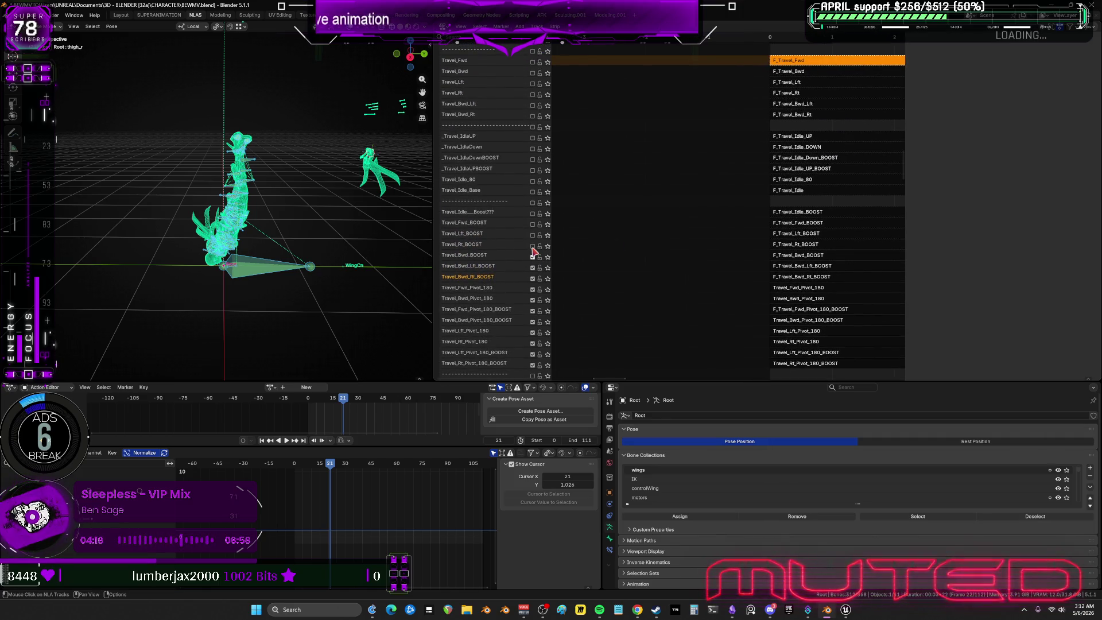
{"action": "left_click", "coordinate": [532, 245]}
{"action": "left_click", "coordinate": [533, 235]}
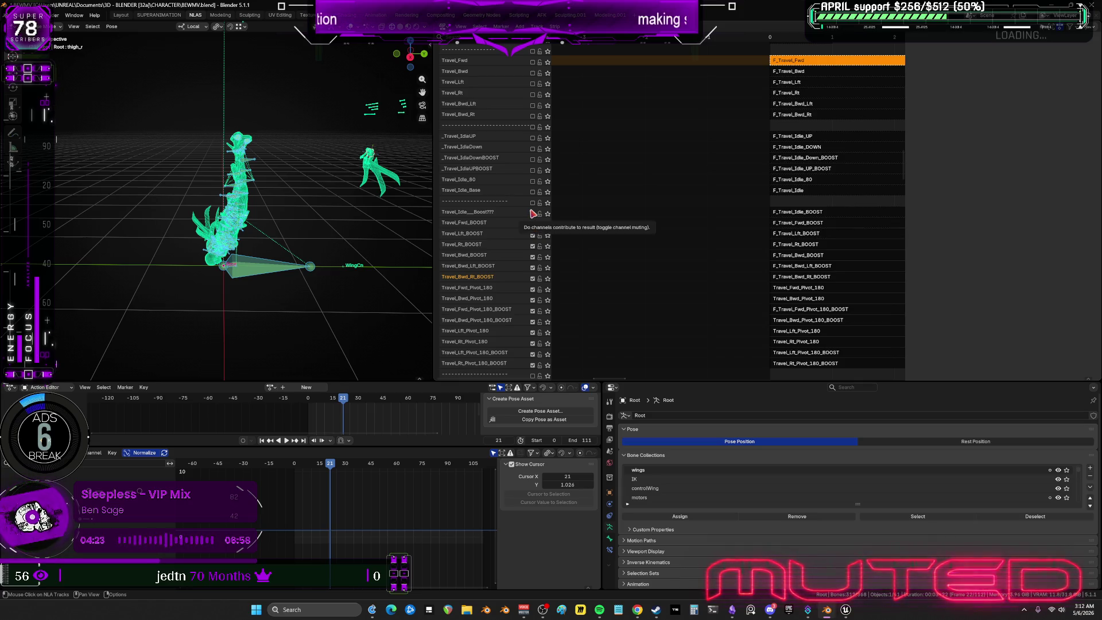
{"action": "left_click", "coordinate": [547, 215]}
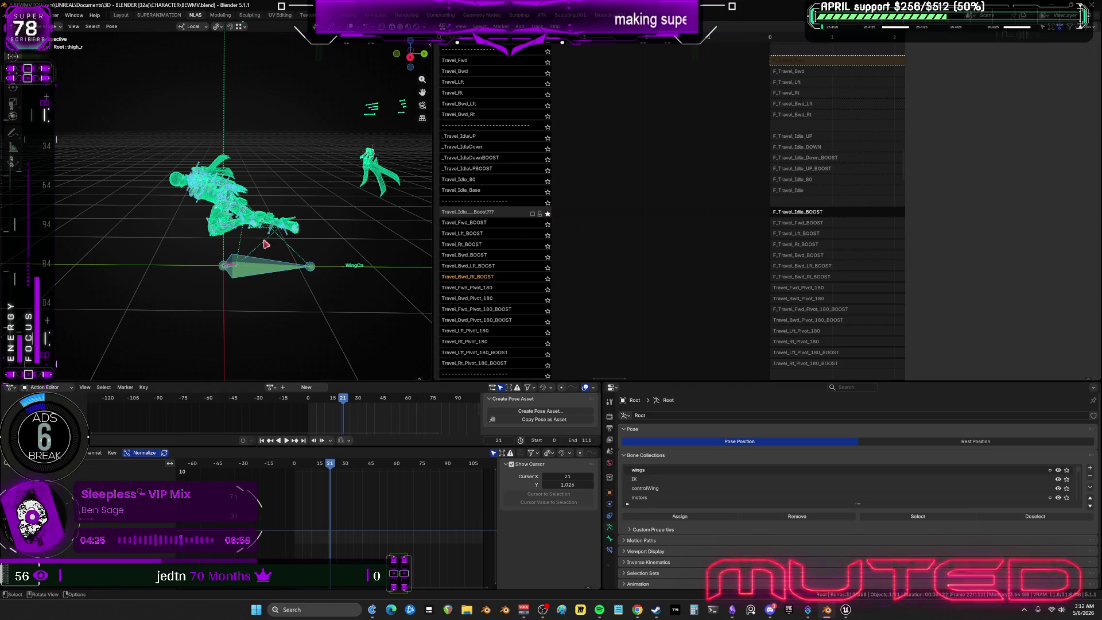
Scrub back to frame 0, unsolo the idle boost track and enable it.
{"action": "middle_click_drag", "start_coordinate": [265, 241], "coordinate": [305, 228], "text": "alt"}
{"action": "mouse_move", "coordinate": [304, 229]}
{"action": "left_mouse_down", "text": "alt"}
{"action": "mouse_move", "coordinate": [231, 239]}
{"action": "mouse_move", "coordinate": [417, 245]}
{"action": "left_mouse_up", "text": "alt"}
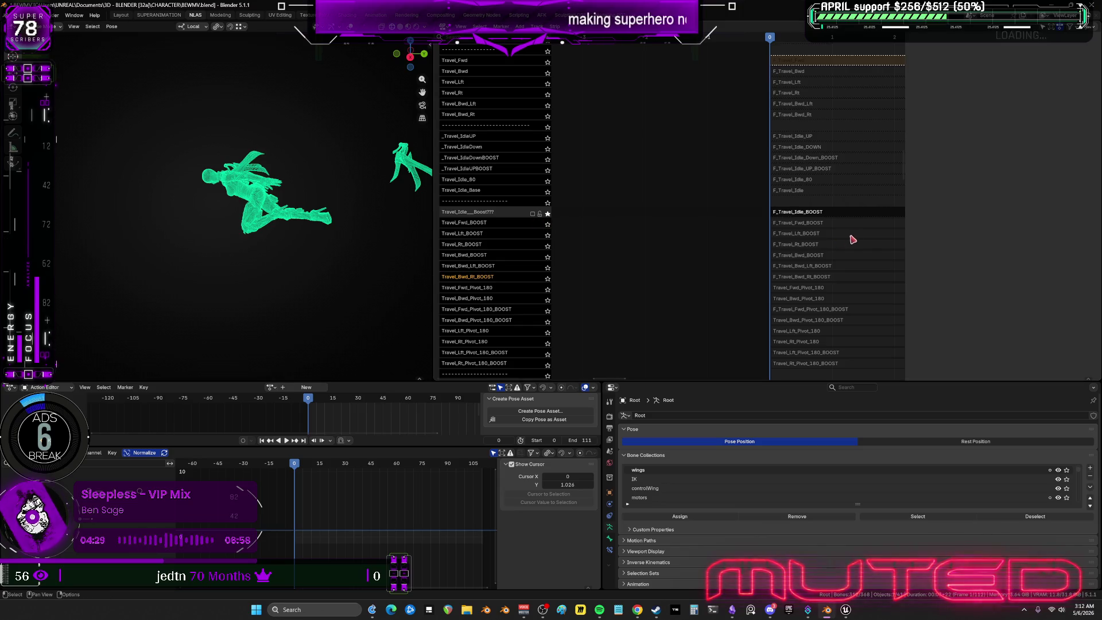
{"action": "left_click", "coordinate": [533, 215]}
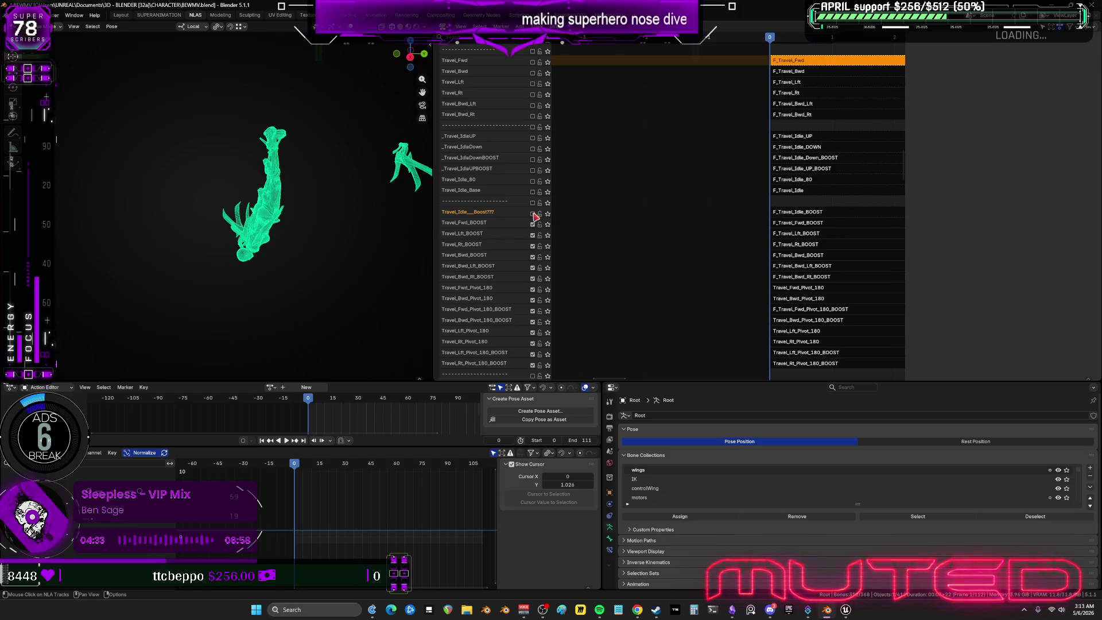
{"action": "left_click", "coordinate": [533, 214]}
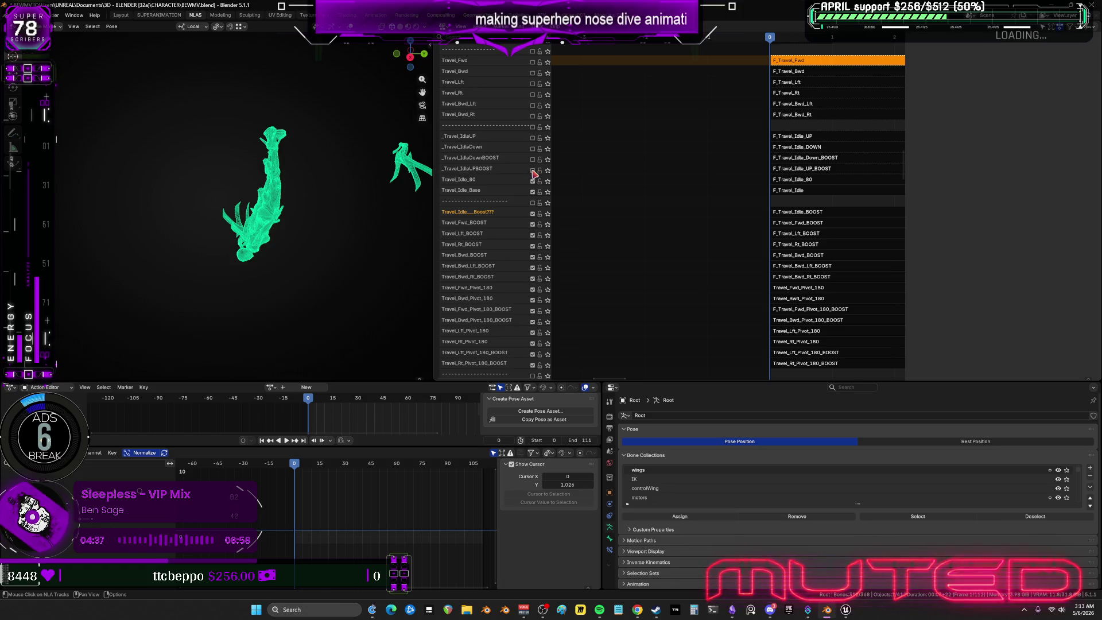
Activate _Travel_IdleUP and _Travel_IdleDown, enable Travel_Bwd_Lft, then switch to Unreal Engine.
{"action": "left_click", "coordinate": [534, 138]}
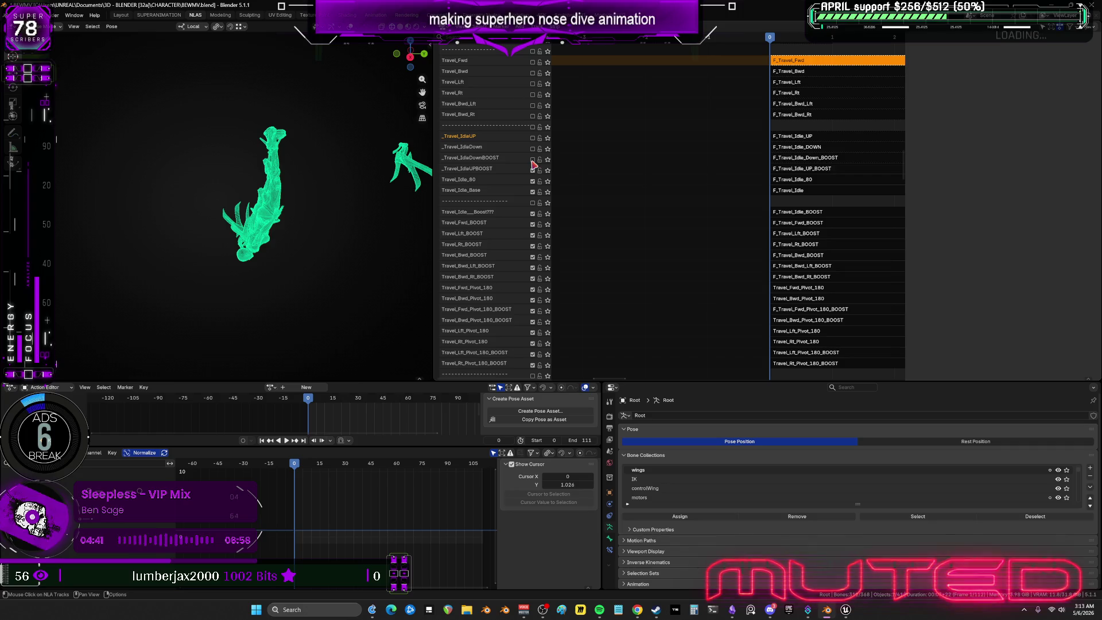
{"action": "left_click", "coordinate": [534, 149]}
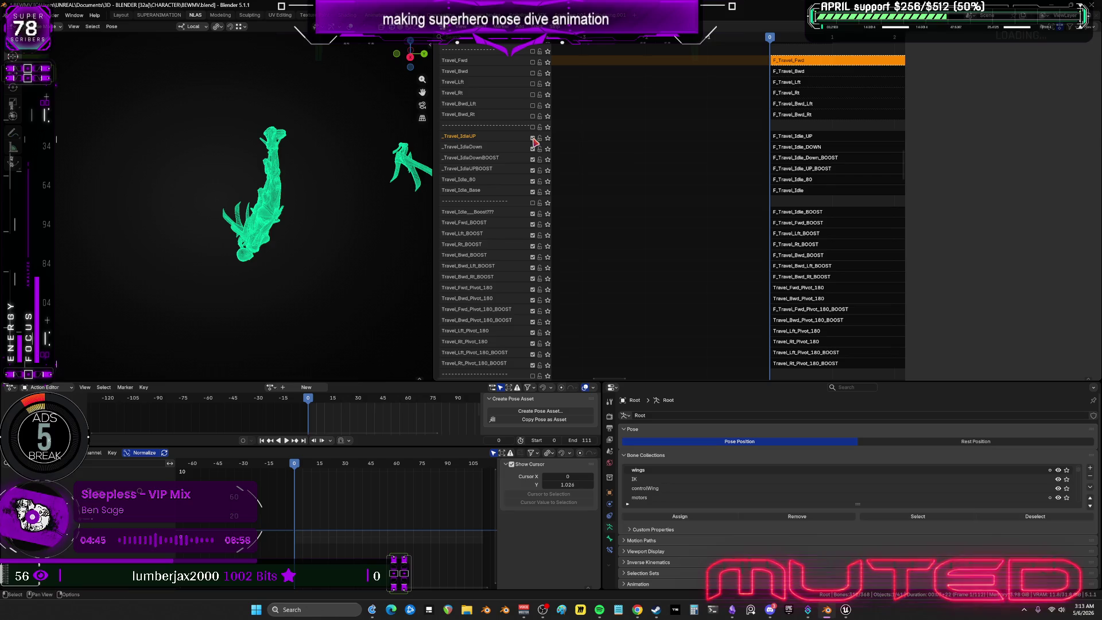
{"action": "scroll", "coordinate": [605, 115], "scroll_direction": "up", "scroll_amount": 8}
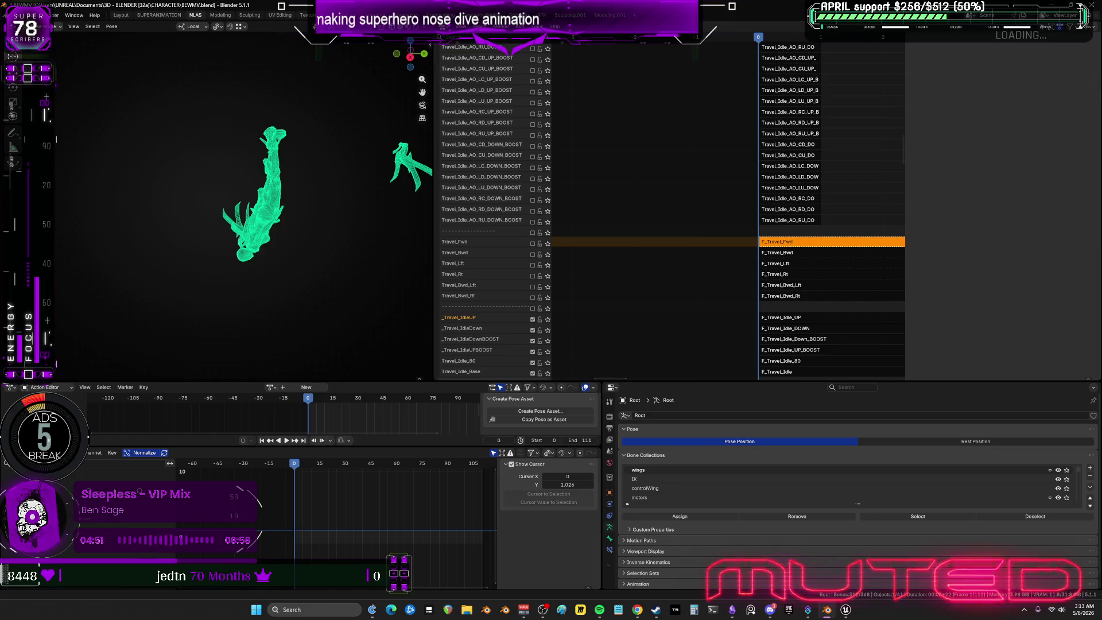
{"action": "scroll", "coordinate": [528, 299], "scroll_direction": "up", "scroll_amount": 2}
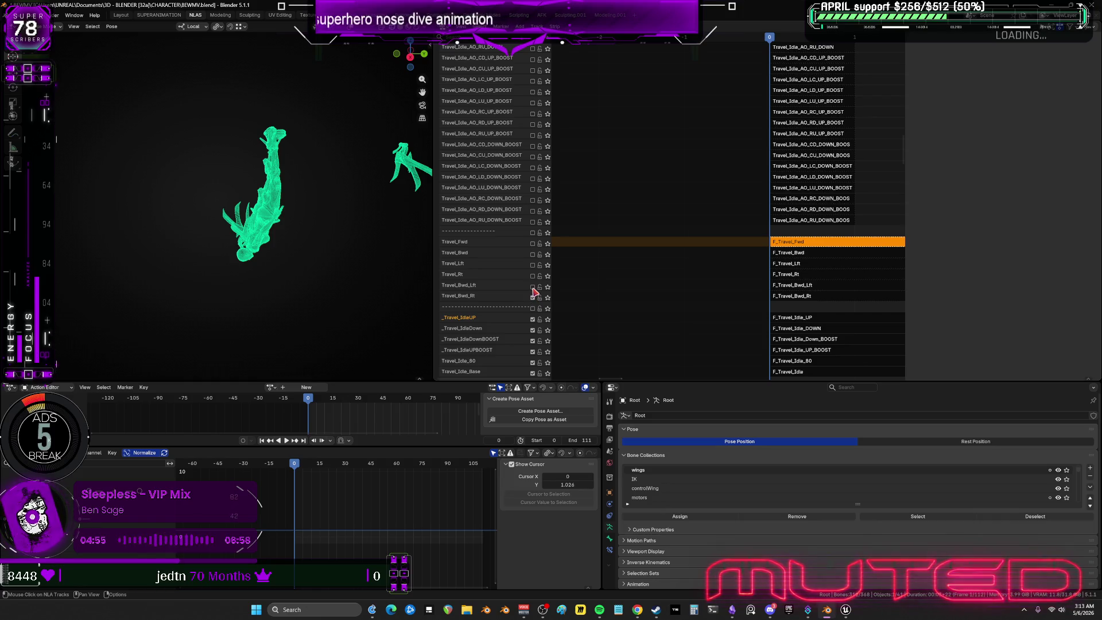
{"action": "left_click", "coordinate": [532, 287]}
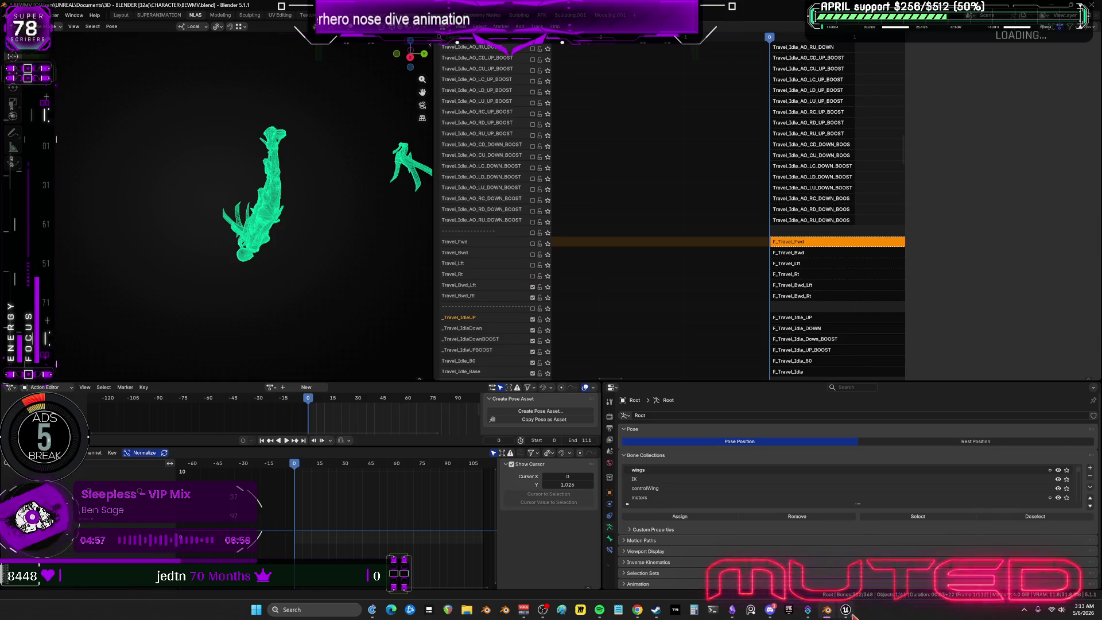
{"action": "left_click", "coordinate": [851, 613]}
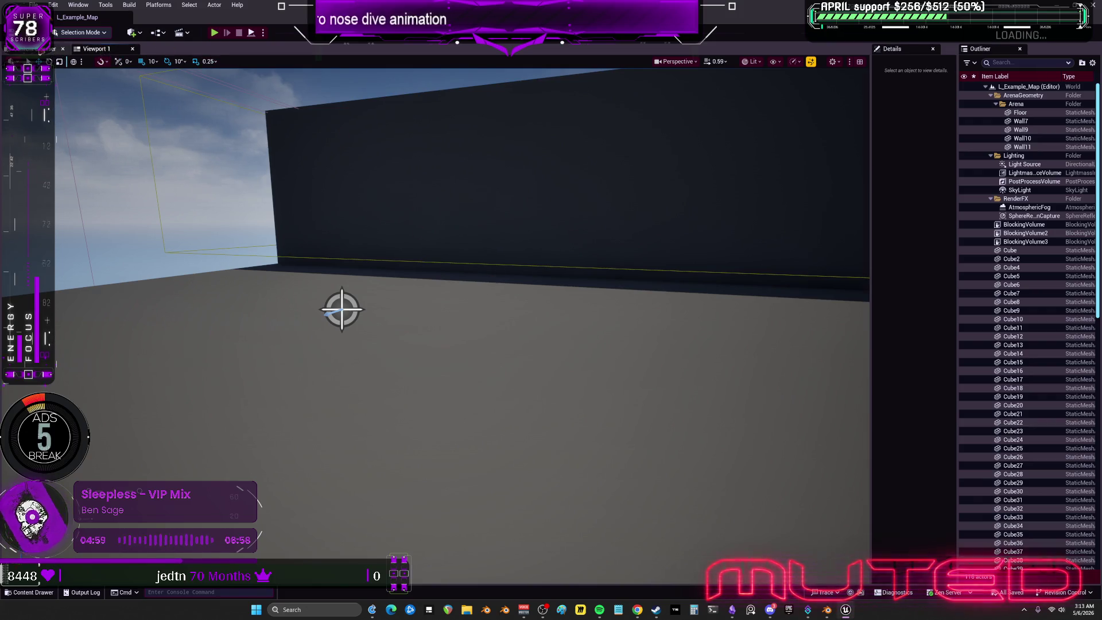
Open Temp_AnimBlueprint from the BewmV > BEWMV content folder.
{"action": "left_click", "coordinate": [34, 48]}
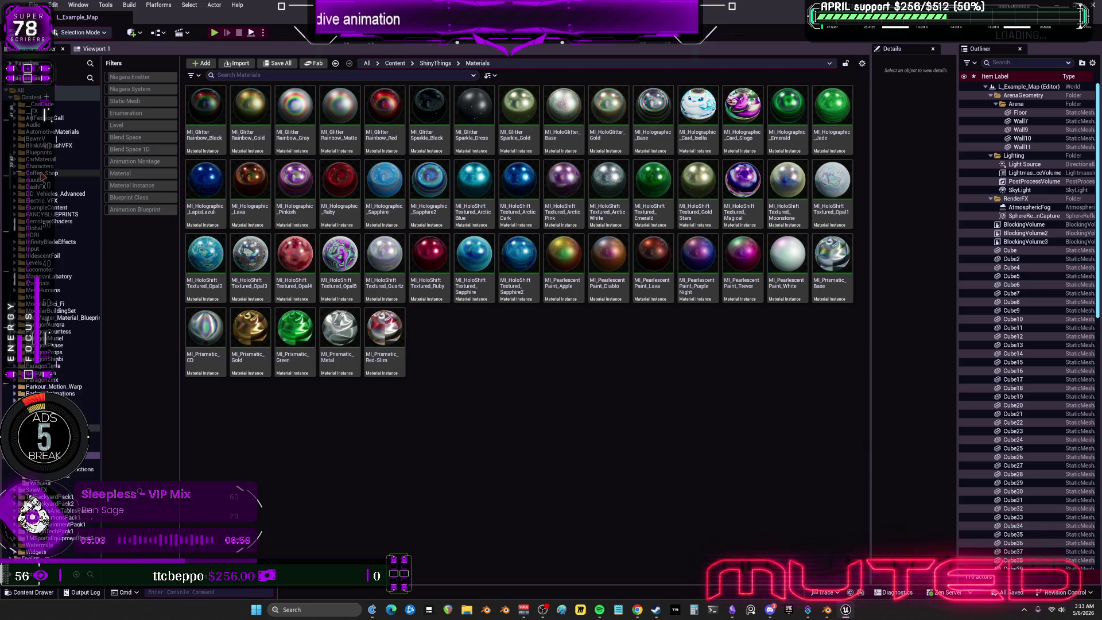
{"action": "left_click", "coordinate": [35, 139]}
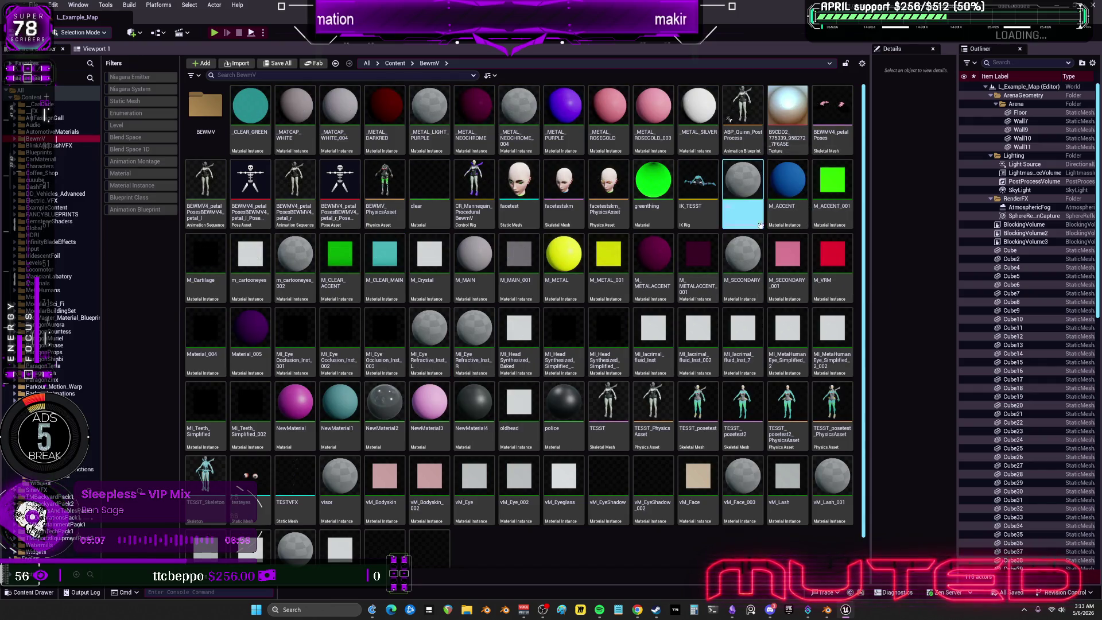
{"action": "left_click", "coordinate": [15, 139]}
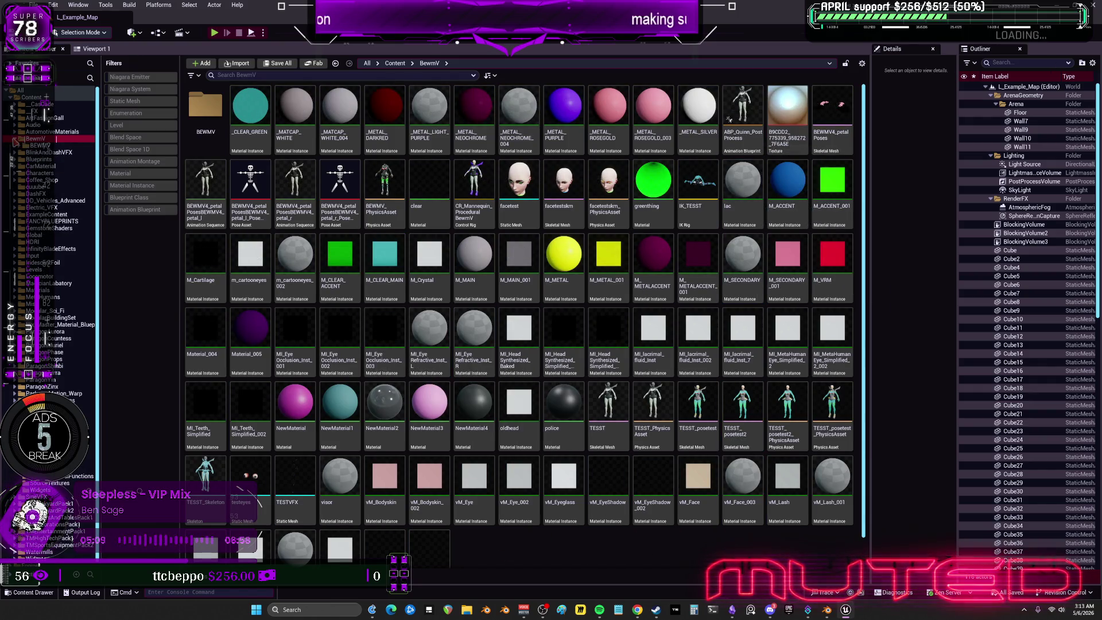
{"action": "left_click", "coordinate": [39, 145]}
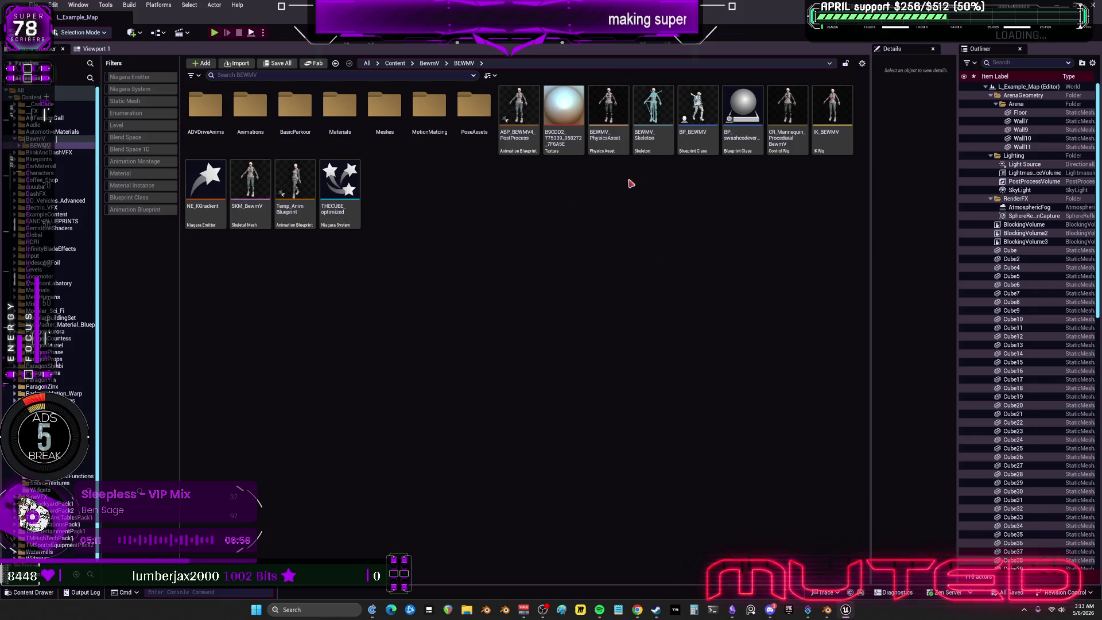
{"action": "left_click", "coordinate": [288, 220]}
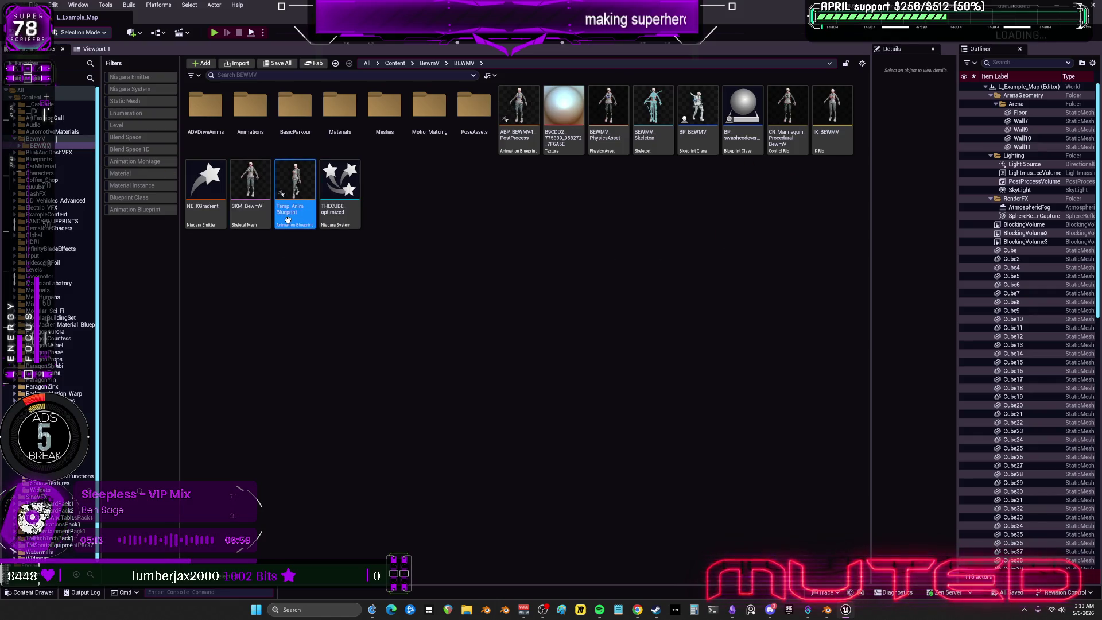
{"action": "double_click", "coordinate": [288, 220]}
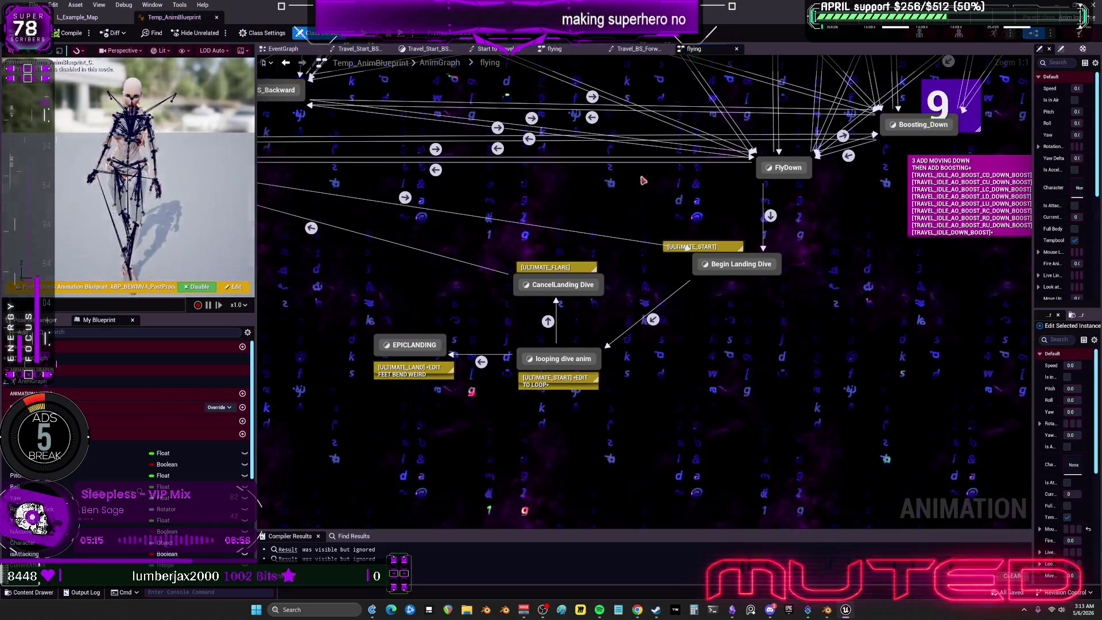
Pan and zoom out across the flying state machine (states 3a, 3b, 12, 16), then return to Blender.
{"action": "mouse_move", "coordinate": [624, 308]}
{"action": "right_mouse_down"}
{"action": "mouse_move", "coordinate": [658, 440]}
{"action": "mouse_move", "coordinate": [973, 537]}
{"action": "mouse_move", "coordinate": [954, 619]}
{"action": "right_mouse_up"}
{"action": "mouse_move", "coordinate": [861, 402]}
{"action": "right_mouse_down"}
{"action": "mouse_move", "coordinate": [606, 382]}
{"action": "mouse_move", "coordinate": [520, 448]}
{"action": "mouse_move", "coordinate": [515, 412]}
{"action": "mouse_move", "coordinate": [539, 368]}
{"action": "right_mouse_up"}
{"action": "scroll", "coordinate": [663, 425], "scroll_direction": "down", "scroll_amount": 5}
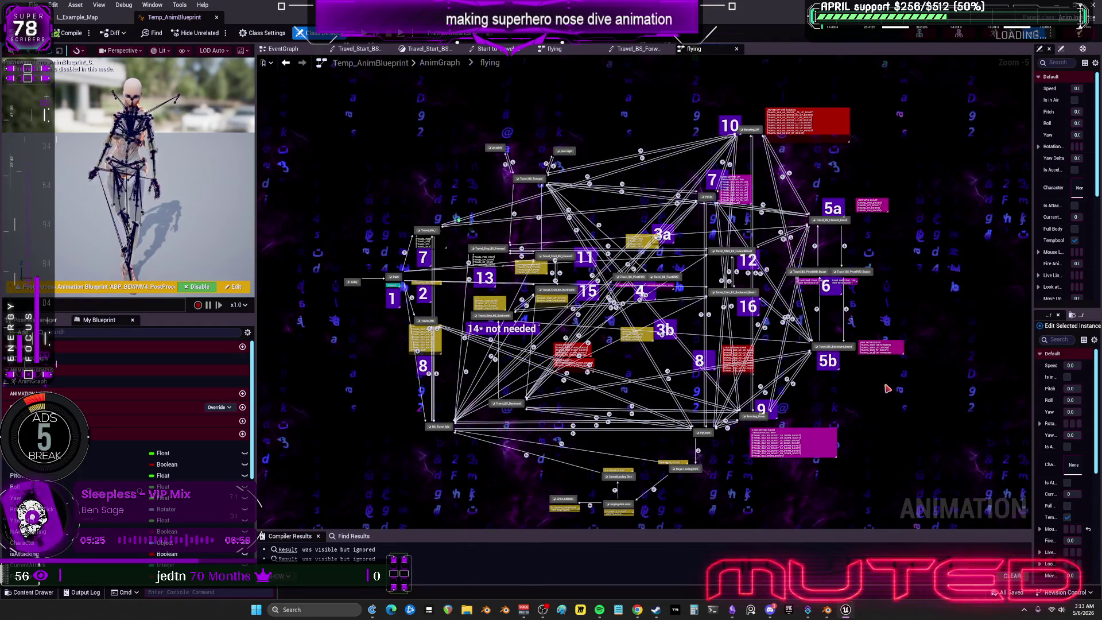
{"action": "key", "text": "alt+Tab"}
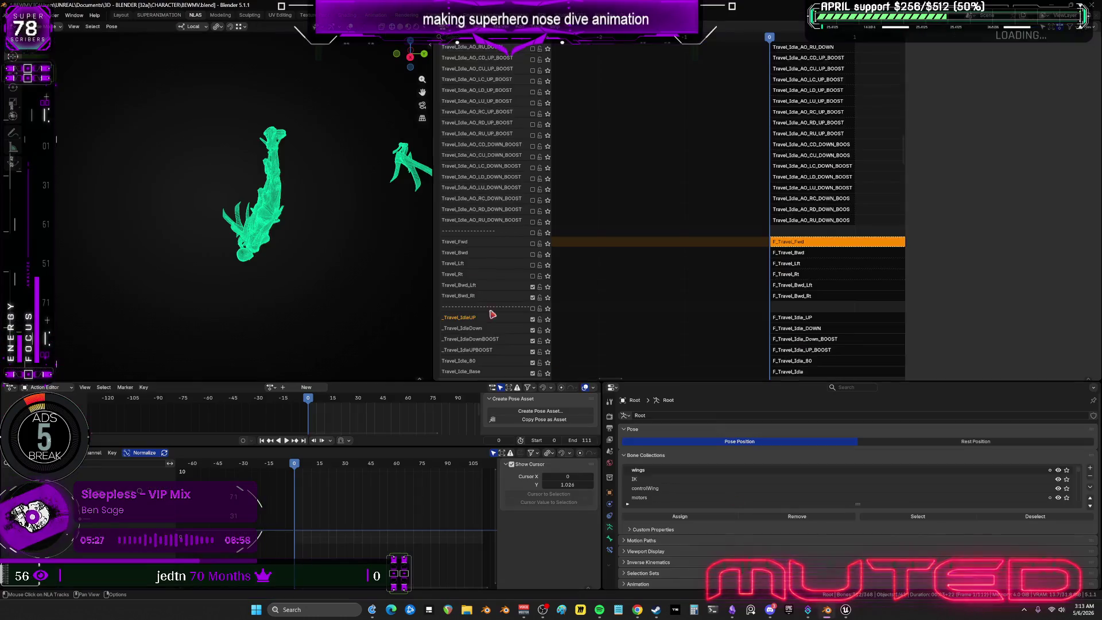
Unmute Travel_Lft, Travel_Bwd and the RD, RC, LU, LD and LC DOWN_BOOST aim-offset tracks.
{"action": "left_click", "coordinate": [532, 265]}
{"action": "left_click", "coordinate": [532, 254]}
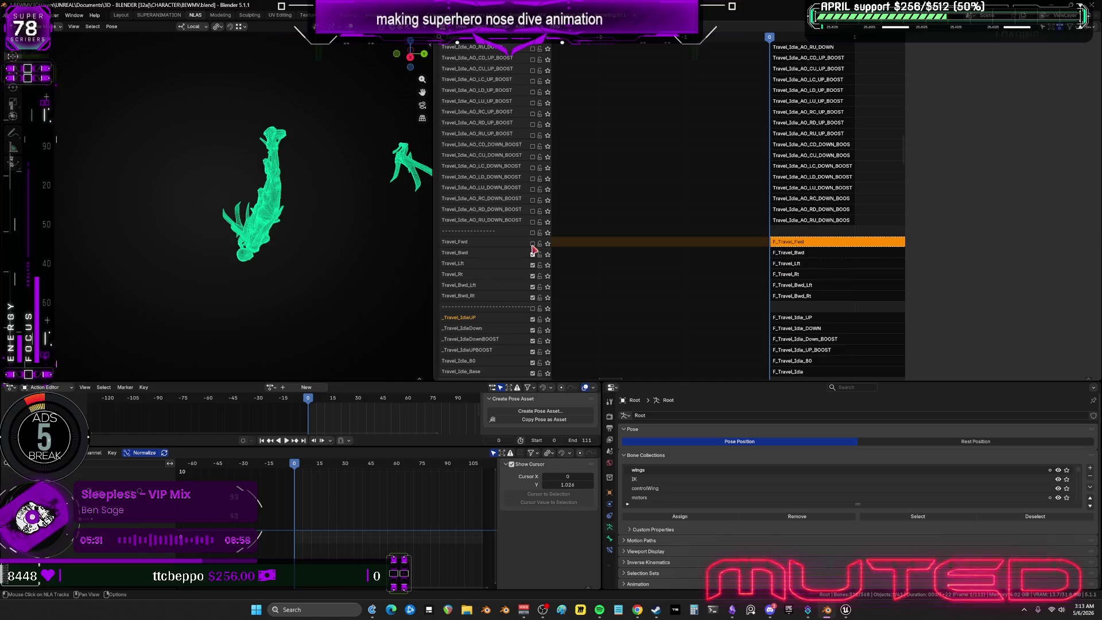
{"action": "scroll", "coordinate": [574, 241], "scroll_direction": "up", "scroll_amount": 5}
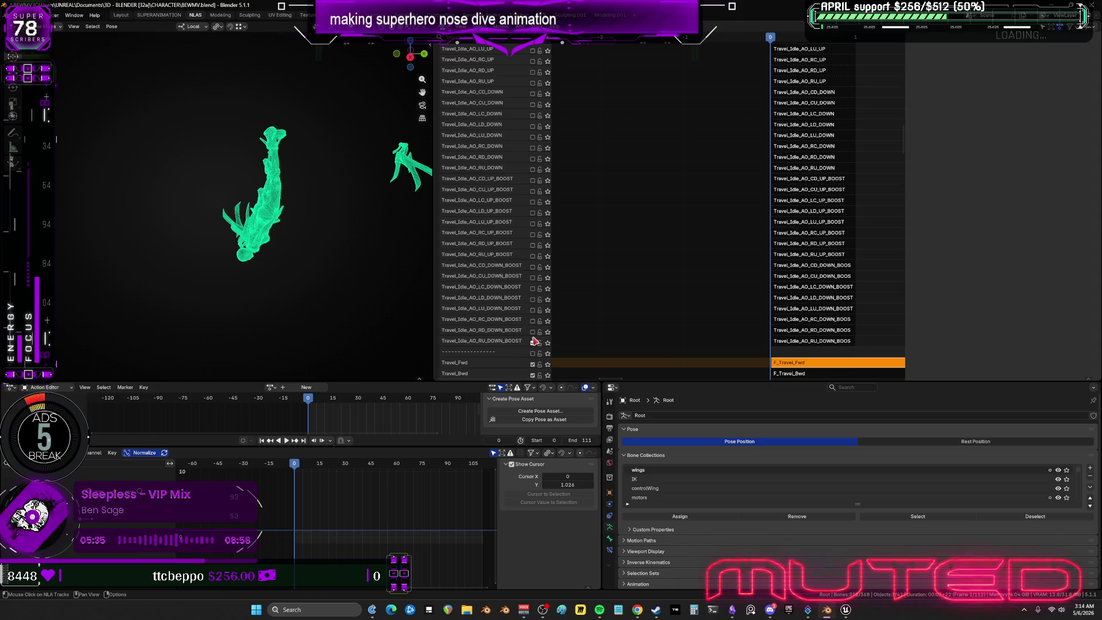
{"action": "left_click", "coordinate": [533, 332]}
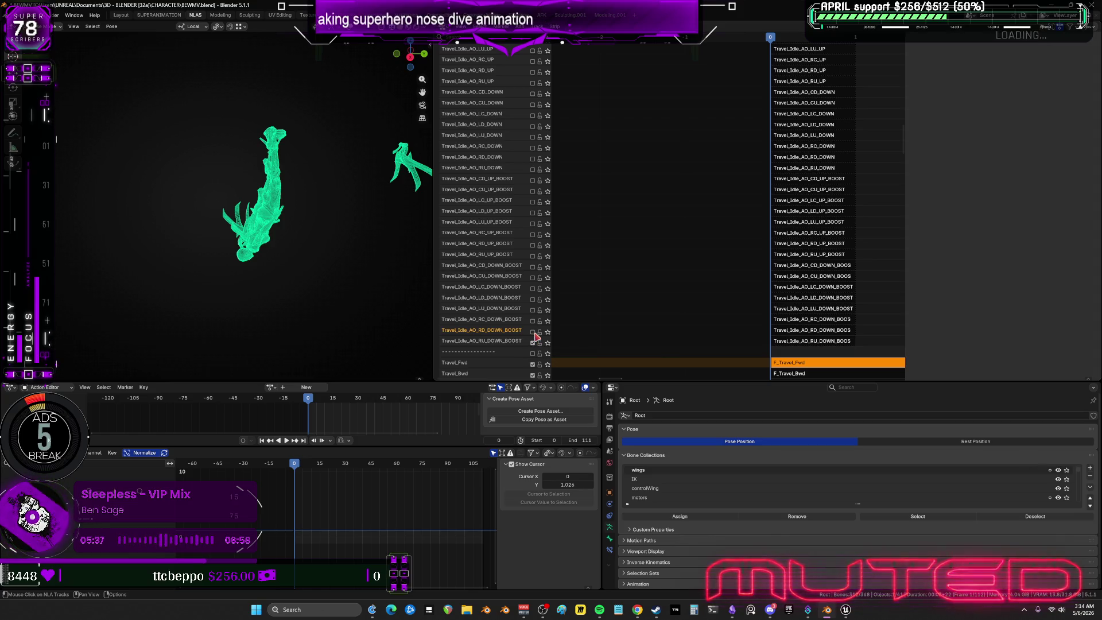
{"action": "left_click", "coordinate": [533, 320]}
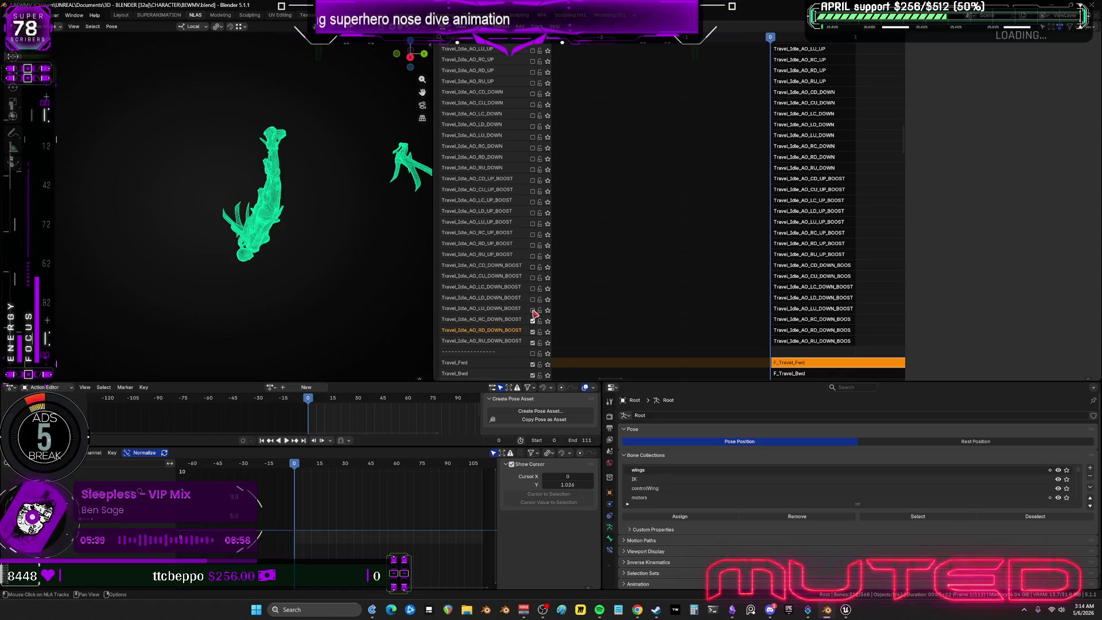
{"action": "left_click", "coordinate": [533, 309]}
{"action": "left_click", "coordinate": [533, 299]}
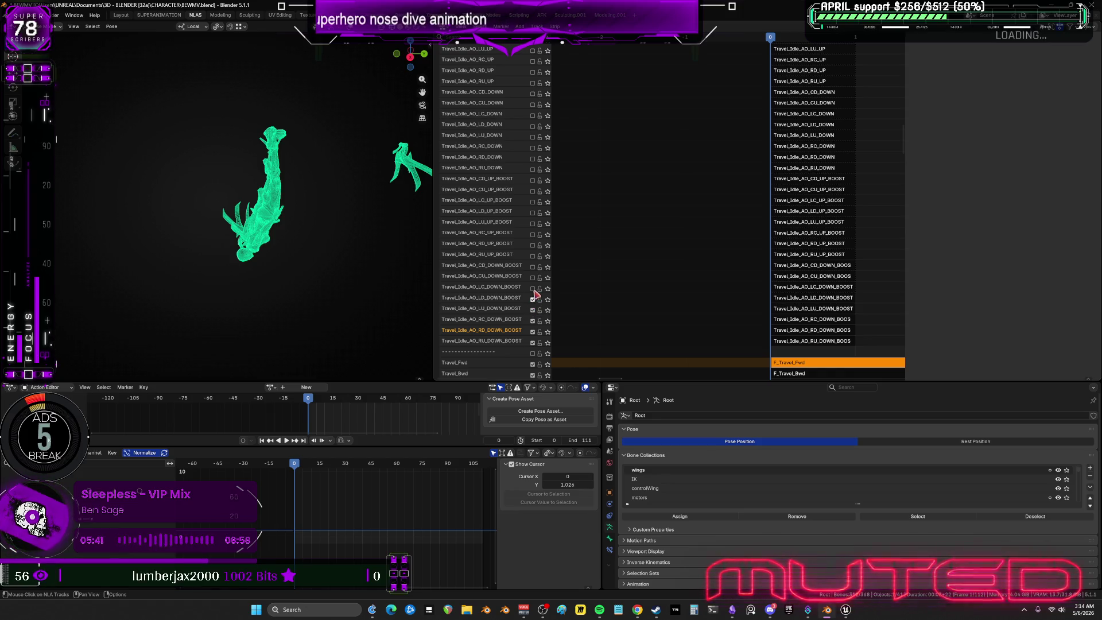
{"action": "left_click", "coordinate": [533, 288]}
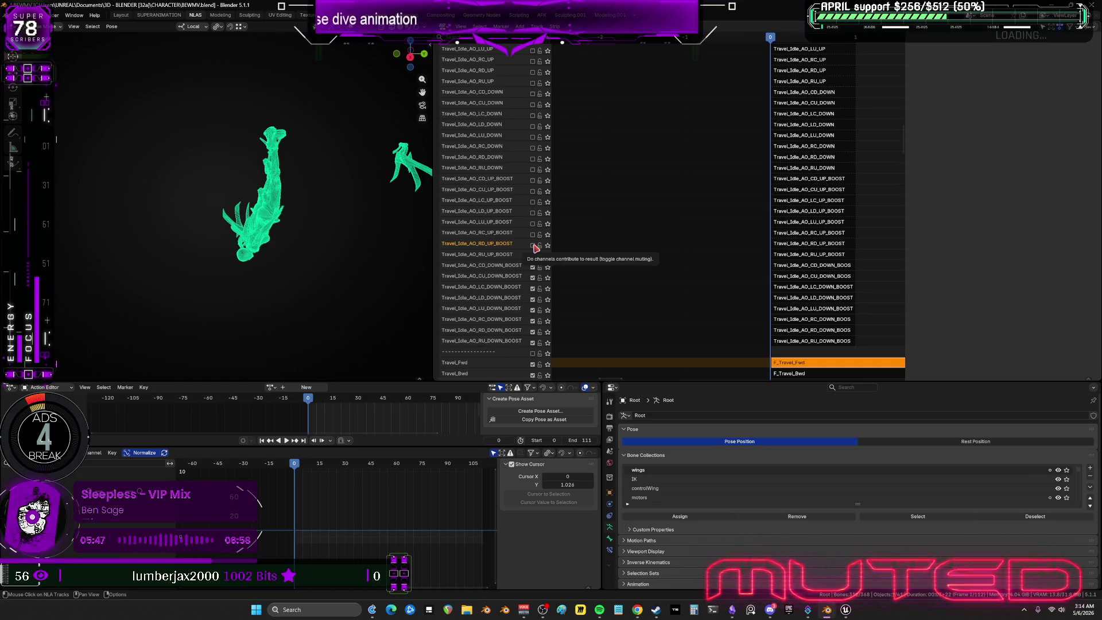
Unmute the RD, RC, LD and LC UP_BOOST tracks plus Travel_Idle_AO_RU_DOWN and RD_DOWN.
{"action": "left_click", "coordinate": [533, 244]}
{"action": "left_click", "coordinate": [533, 234]}
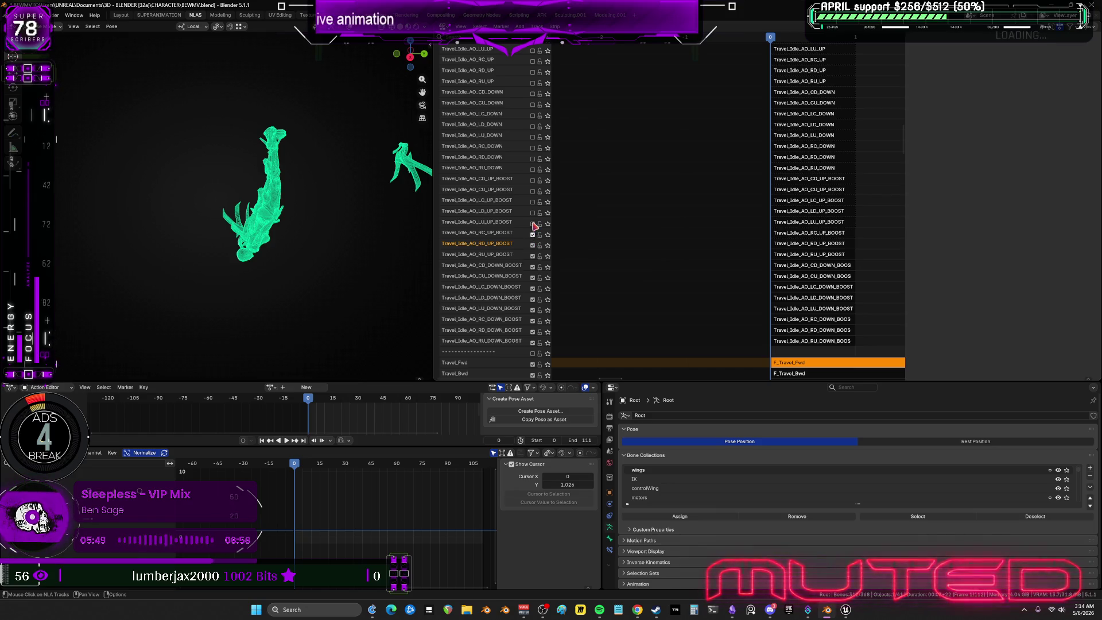
{"action": "scroll", "coordinate": [603, 172], "scroll_direction": "up", "scroll_amount": 3}
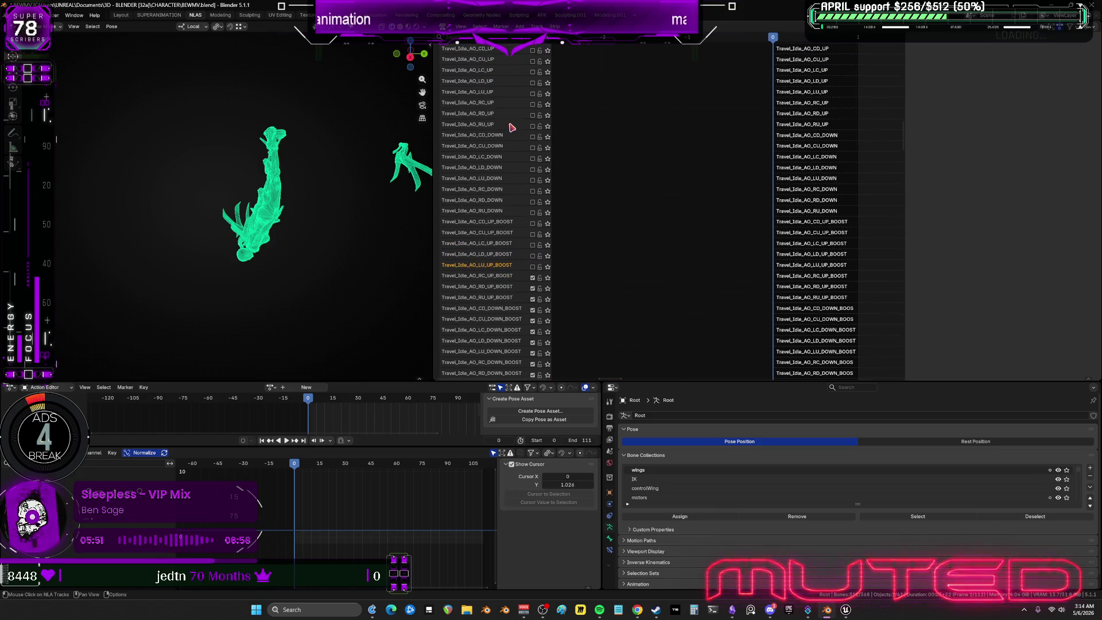
{"action": "left_click", "coordinate": [533, 267]}
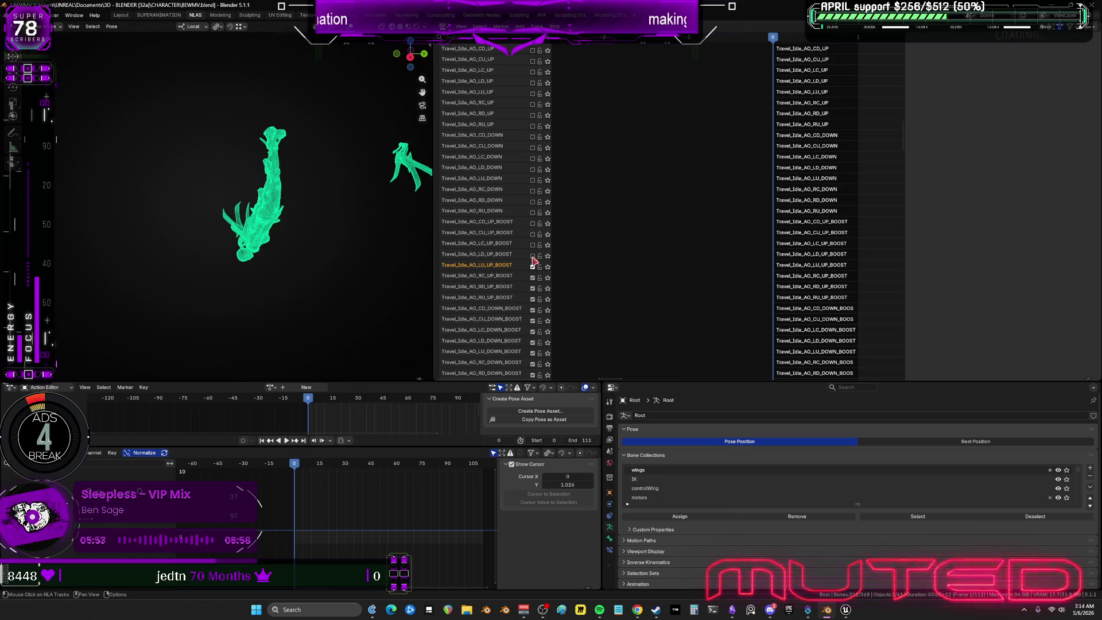
{"action": "mouse_move", "coordinate": [647, 239]}
{"action": "middle_mouse_down"}
{"action": "mouse_move", "coordinate": [673, 74]}
{"action": "mouse_move", "coordinate": [715, 305]}
{"action": "mouse_move", "coordinate": [780, 365]}
{"action": "mouse_move", "coordinate": [758, 295]}
{"action": "mouse_move", "coordinate": [671, 177]}
{"action": "mouse_move", "coordinate": [612, 283]}
{"action": "middle_mouse_up"}
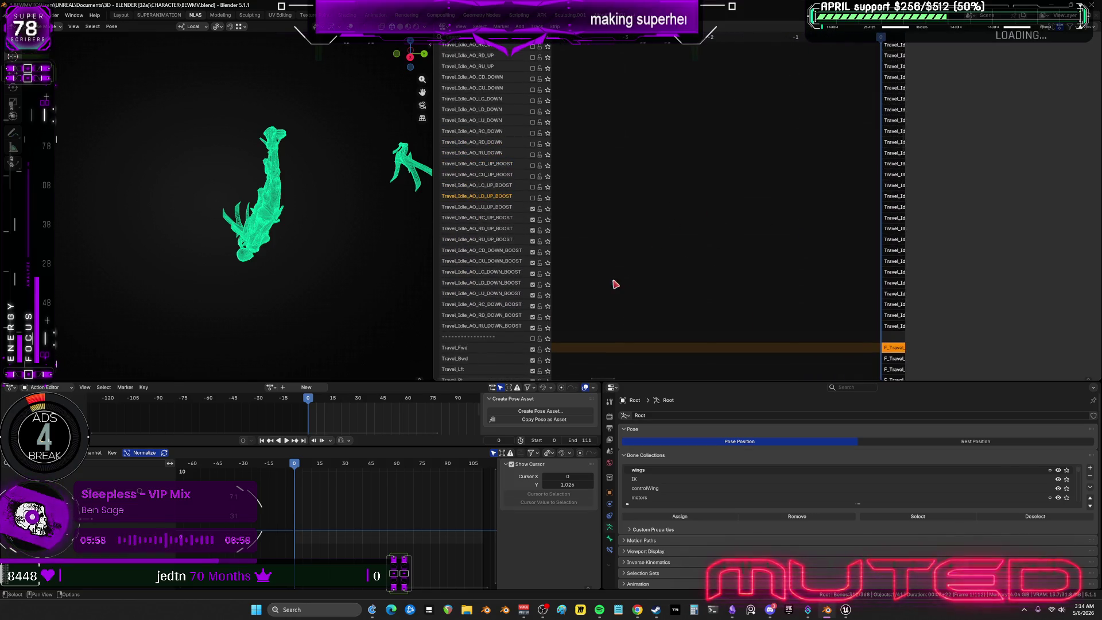
{"action": "left_click", "coordinate": [533, 196]}
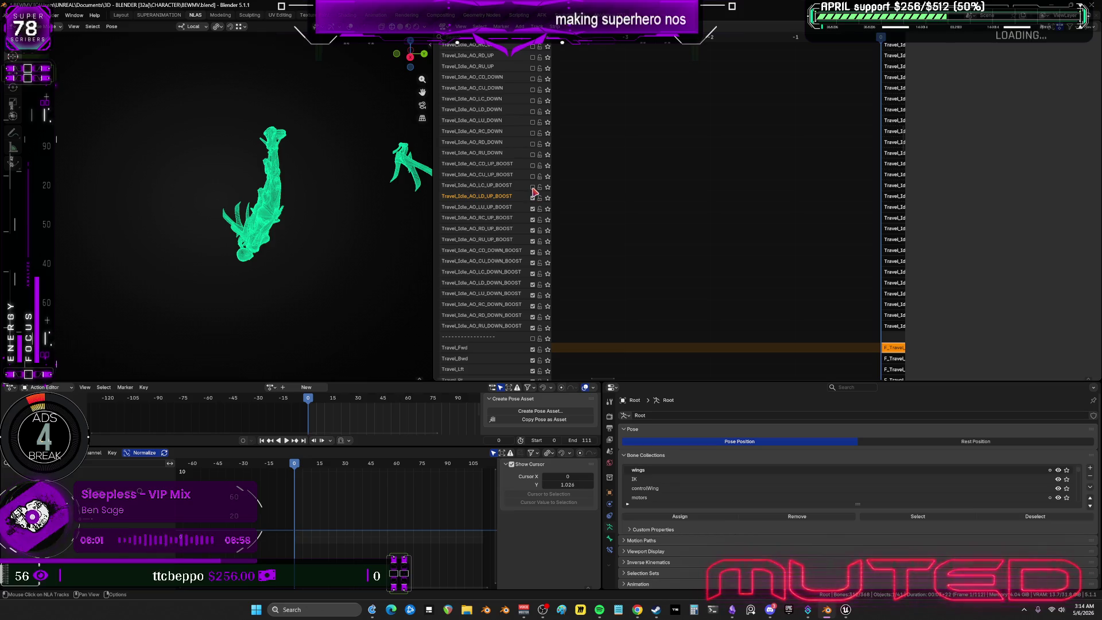
{"action": "left_click", "coordinate": [532, 186]}
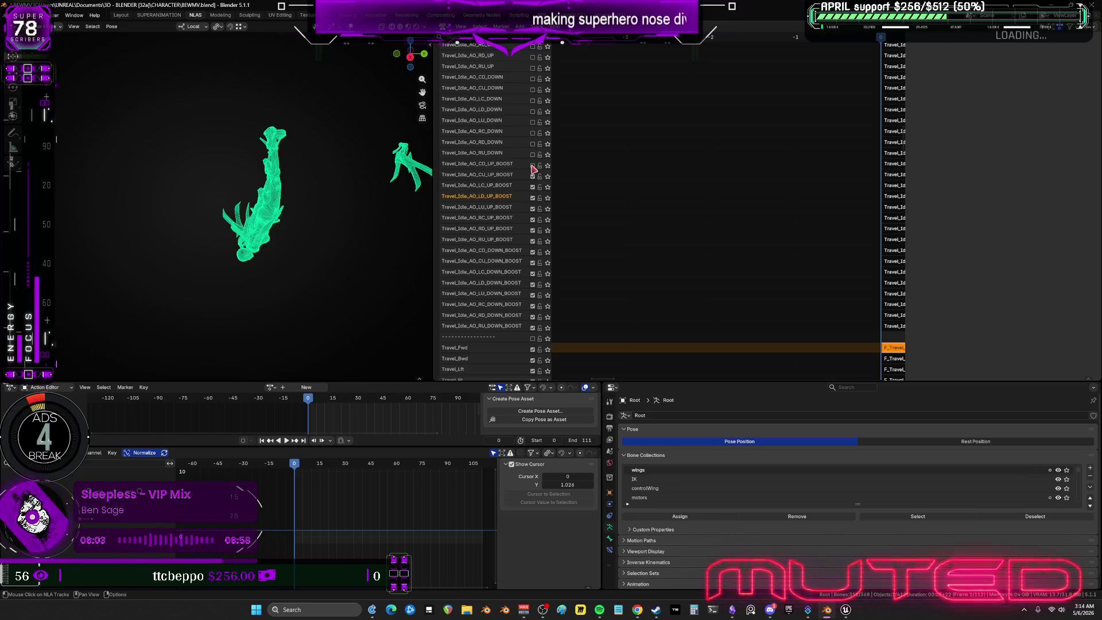
{"action": "left_click", "coordinate": [532, 155]}
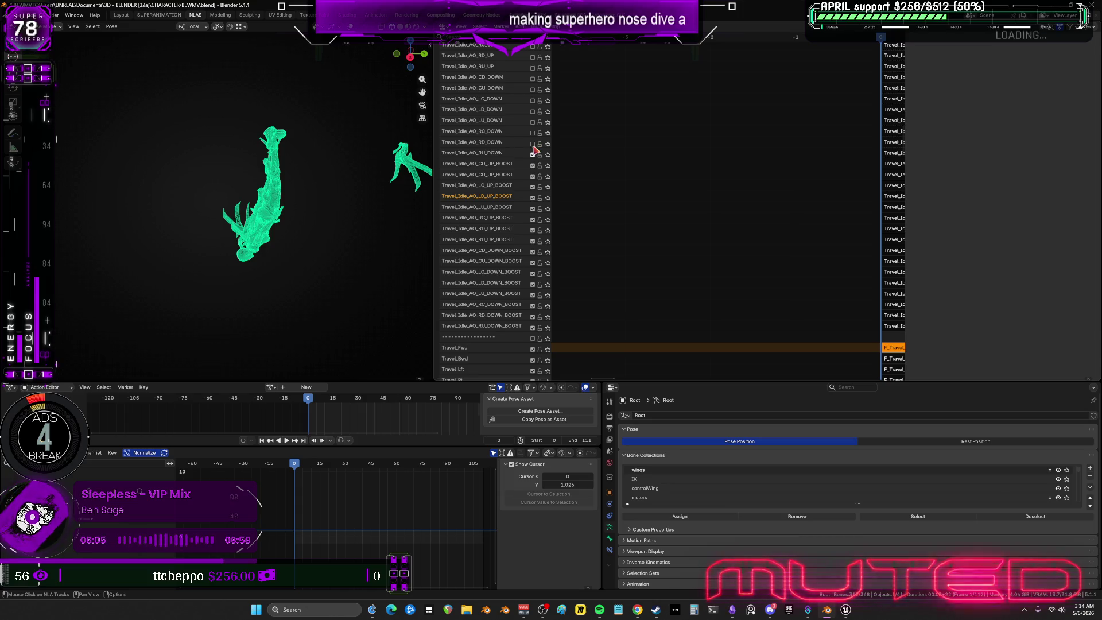
{"action": "left_click", "coordinate": [533, 143]}
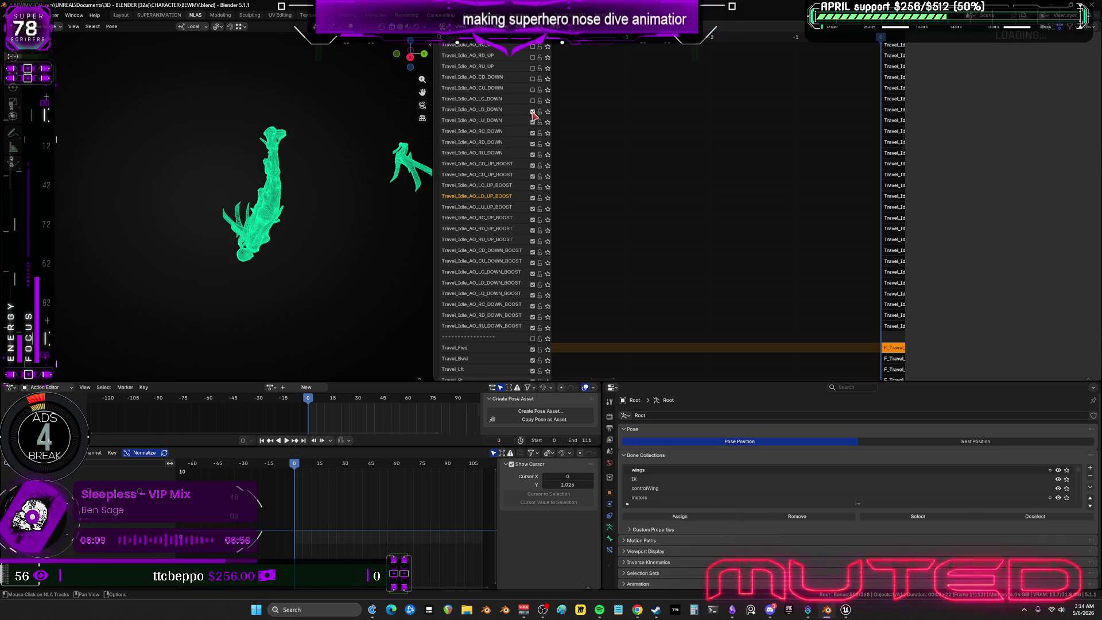
Unmute the CU_DOWN, CD_DOWN, RC_UP, LU_UP, LD_UP and CU_UP aim-offset tracks.
{"action": "scroll", "coordinate": [615, 172], "scroll_direction": "up", "scroll_amount": 5}
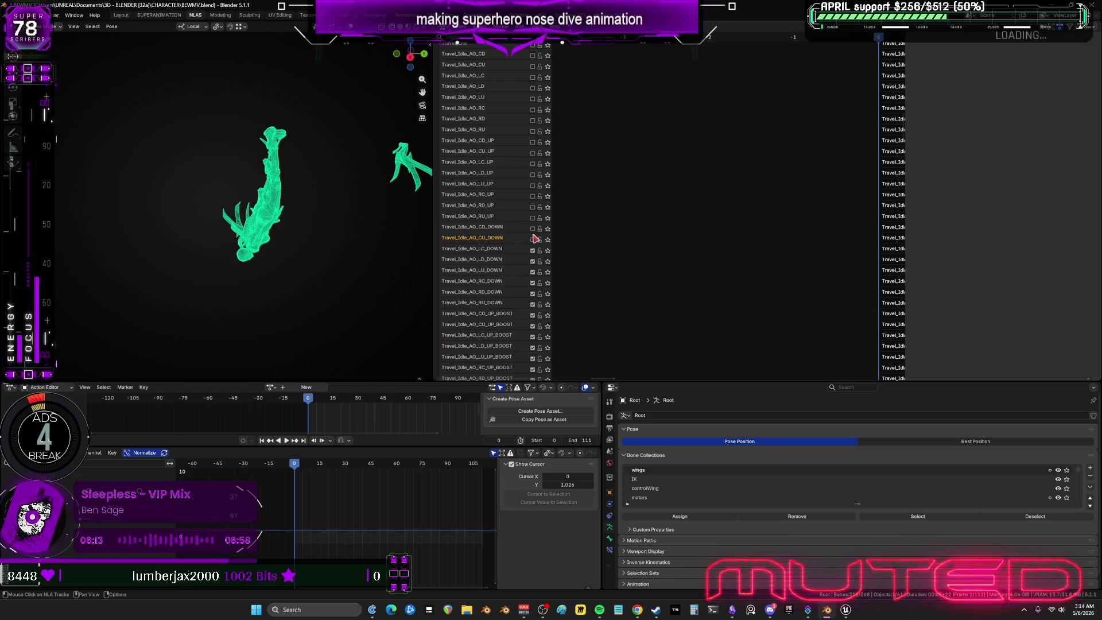
{"action": "left_click", "coordinate": [533, 238]}
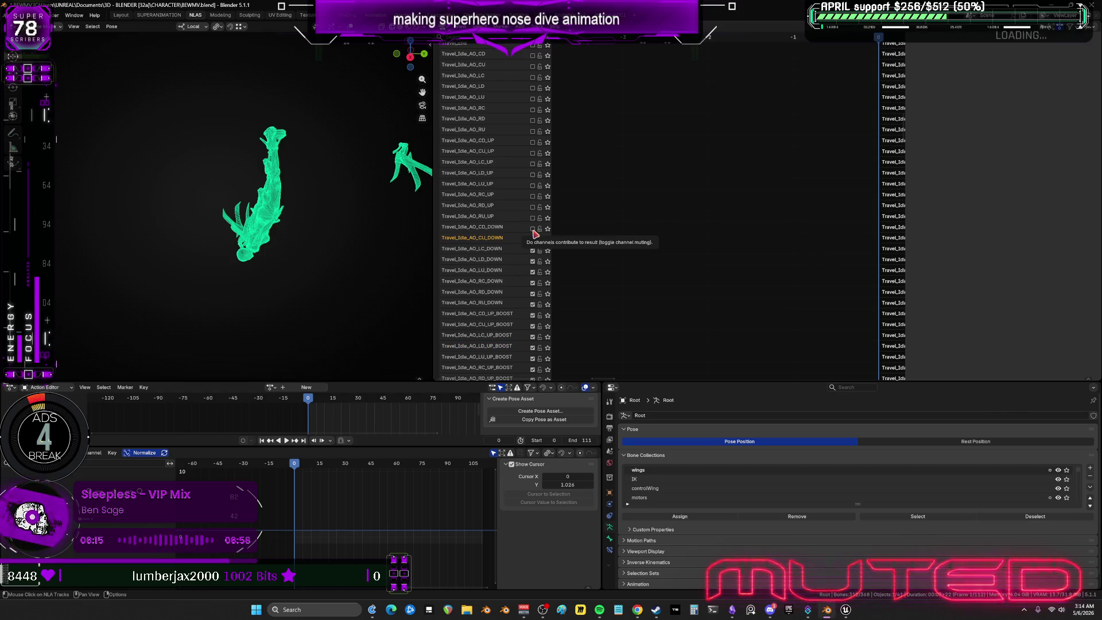
{"action": "left_click", "coordinate": [532, 228]}
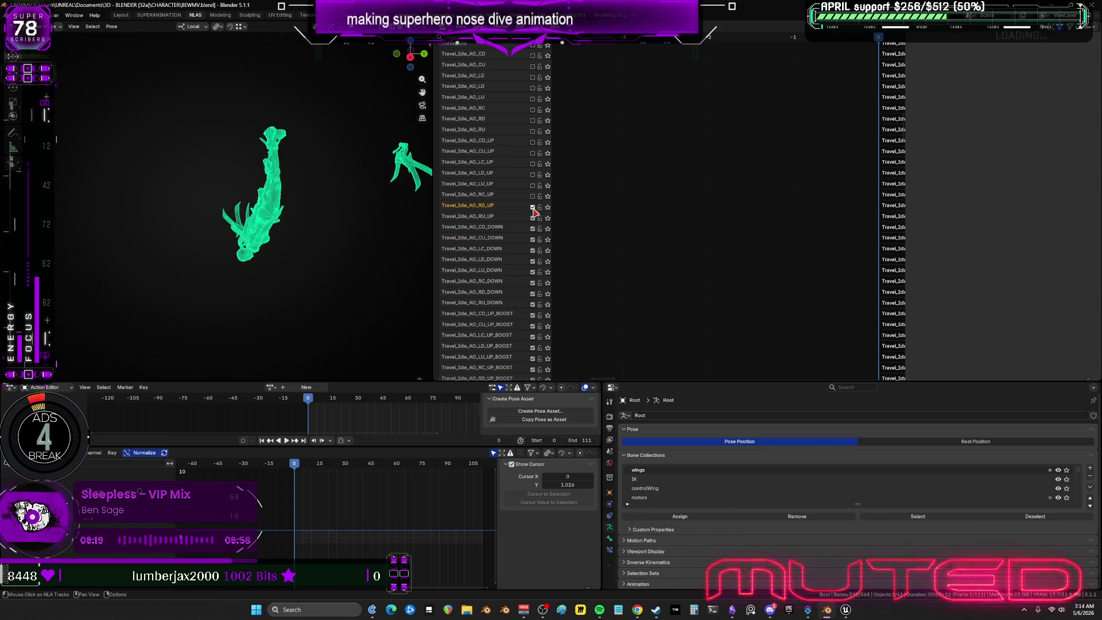
{"action": "left_click_drag", "start_coordinate": [532, 197], "coordinate": [532, 175]}
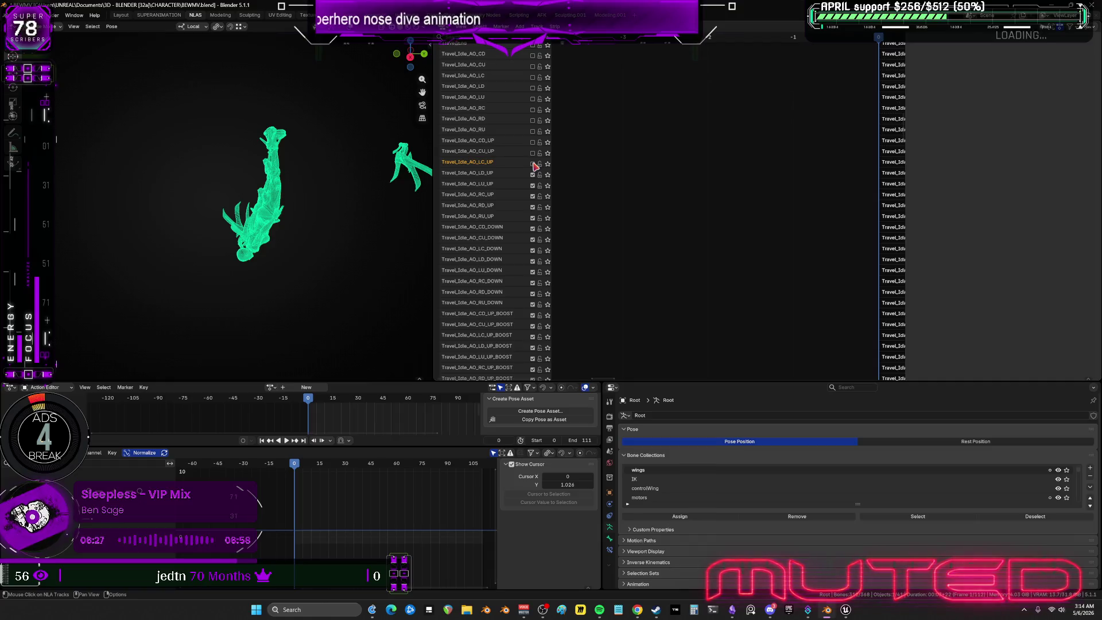
{"action": "left_click", "coordinate": [533, 153]}
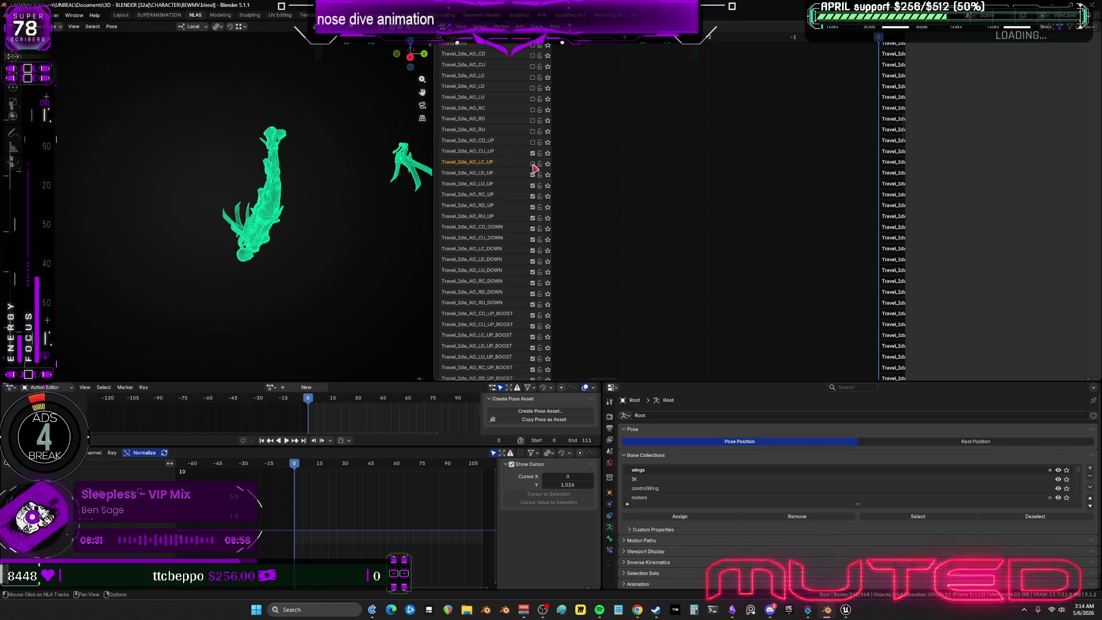
Unmute Travel_Idle_AO RD, RC, LU, LC, CU and CD, plus Travel_End and Travel_Idle_Start.
{"action": "scroll", "coordinate": [568, 226], "scroll_direction": "up", "scroll_amount": 6}
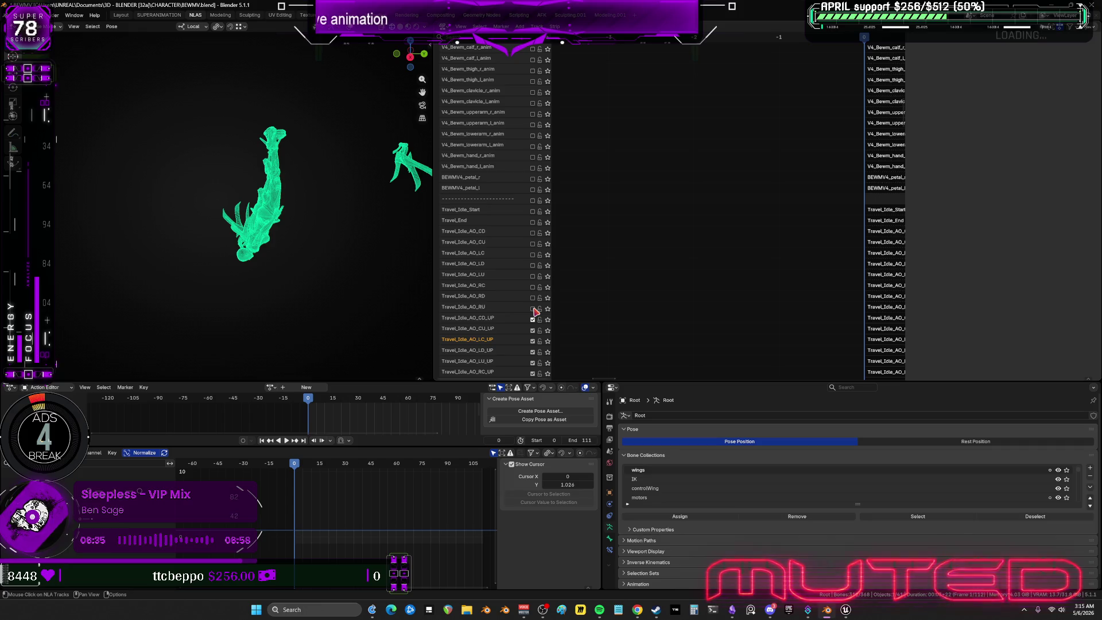
{"action": "left_click", "coordinate": [533, 297]}
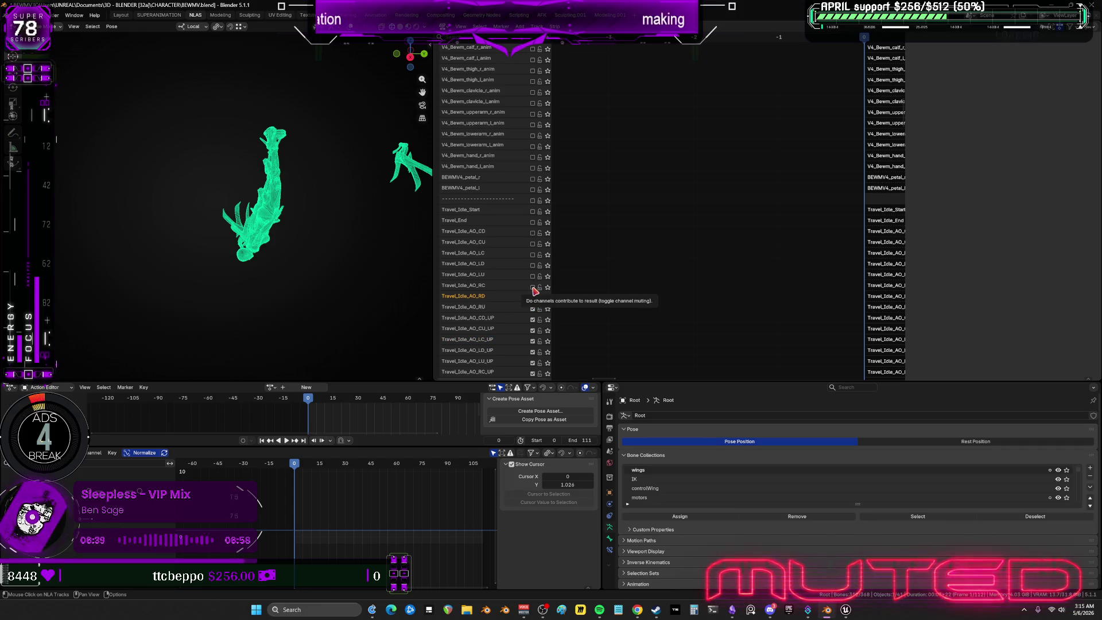
{"action": "left_click", "coordinate": [533, 287]}
{"action": "left_click", "coordinate": [532, 297]}
{"action": "left_click", "coordinate": [532, 276]}
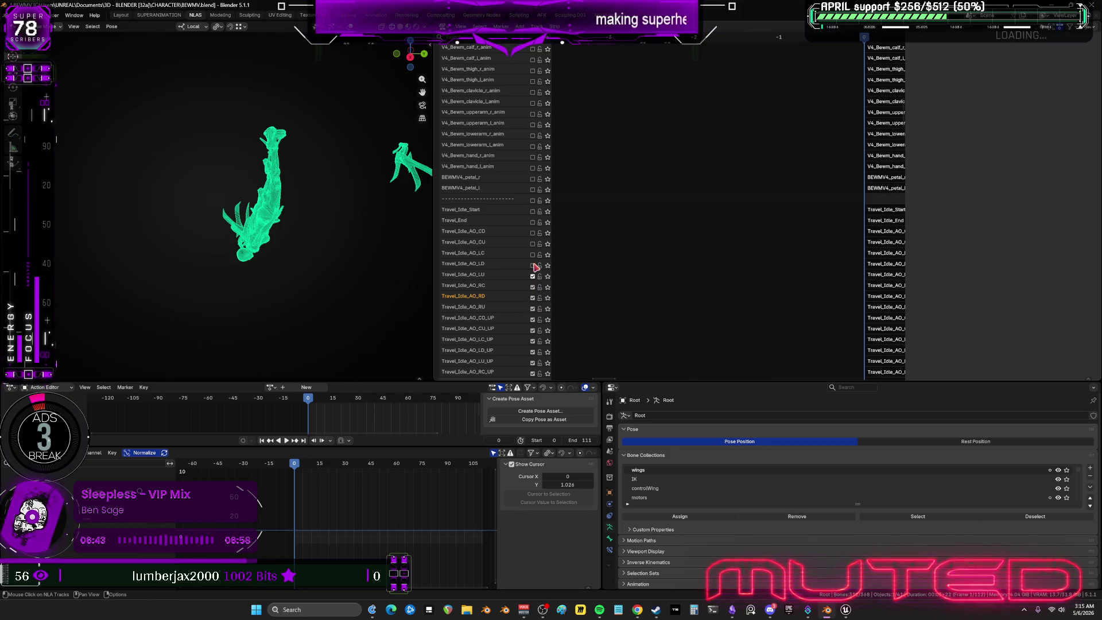
{"action": "left_click", "coordinate": [532, 255]}
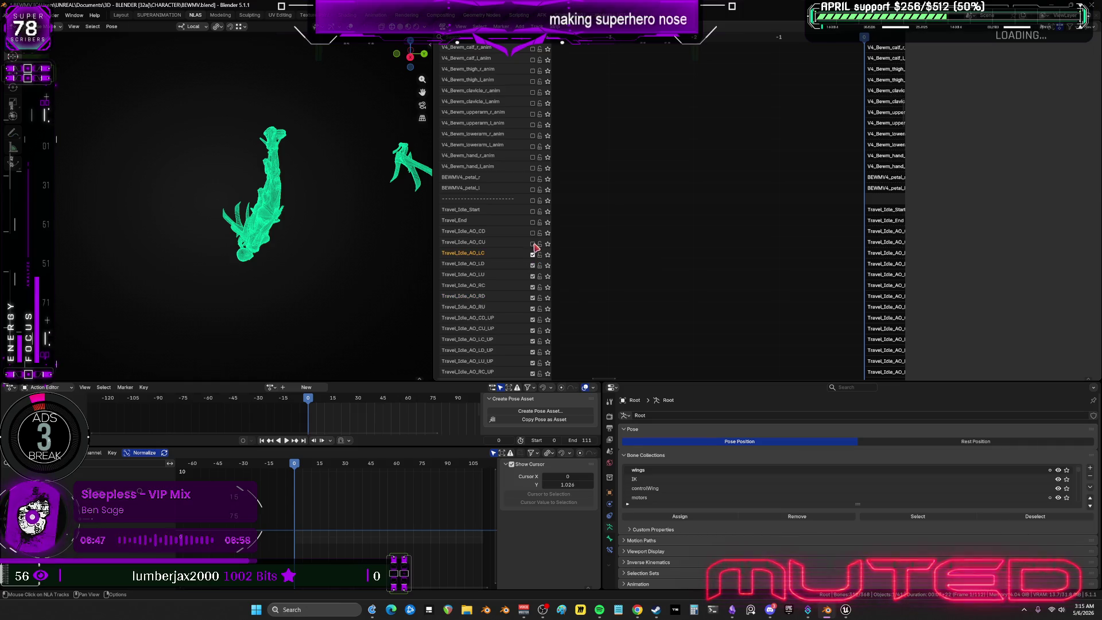
{"action": "left_click", "coordinate": [532, 244]}
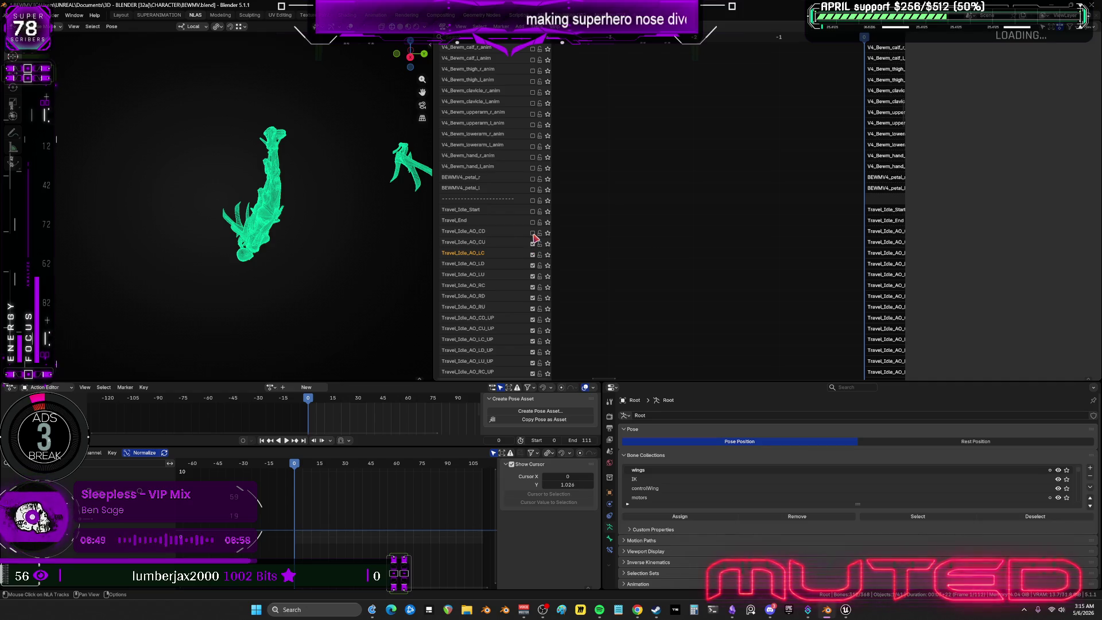
{"action": "left_click", "coordinate": [532, 233]}
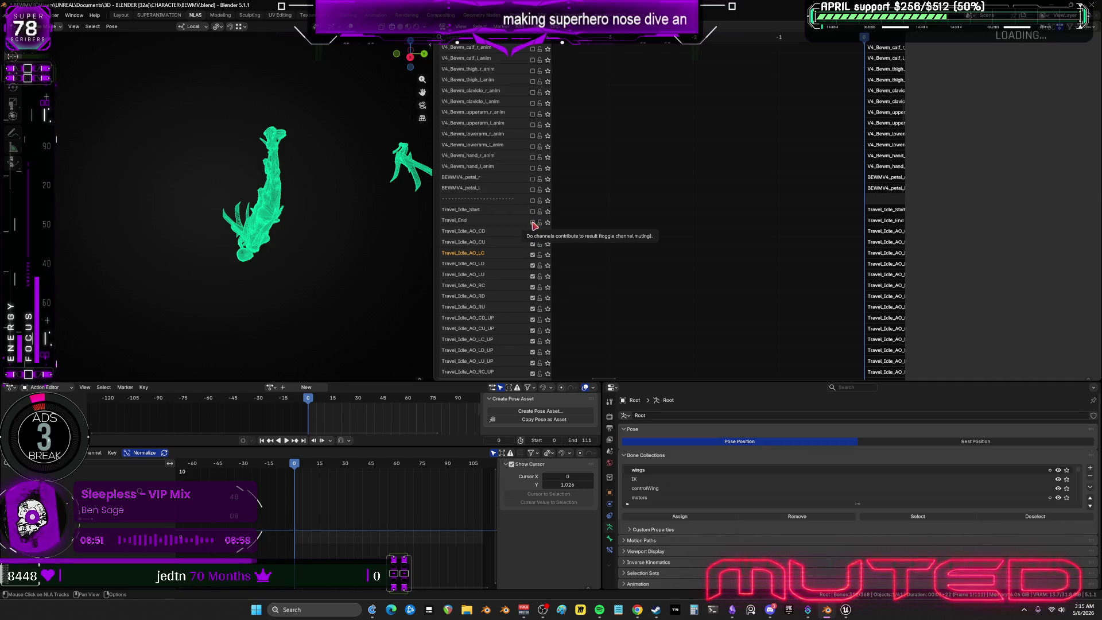
{"action": "left_click", "coordinate": [533, 222]}
{"action": "left_click", "coordinate": [533, 211]}
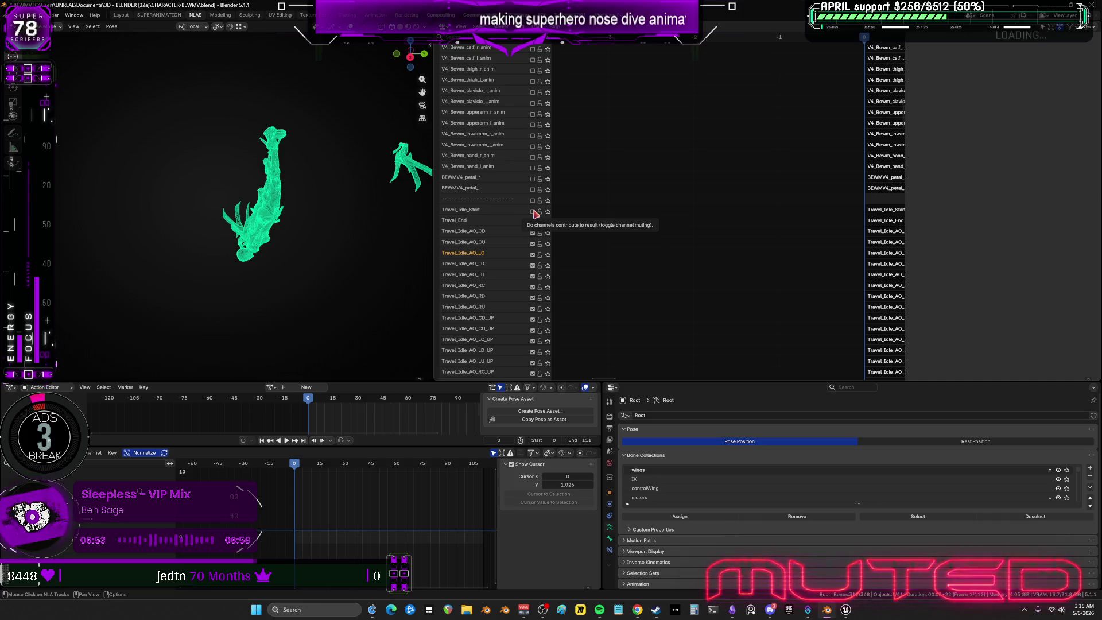
{"action": "middle_click_drag", "start_coordinate": [593, 133], "coordinate": [587, 284]}
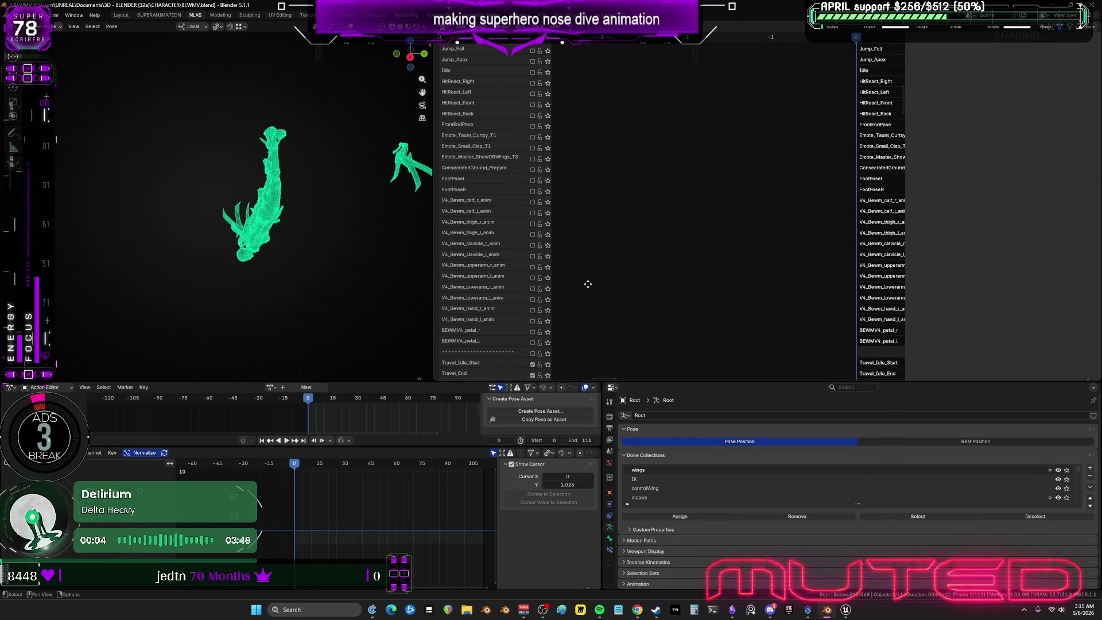
Orbit to a perspective view of the character and switch the rig out of Pose Mode.
{"action": "scroll", "coordinate": [591, 284], "scroll_direction": "up", "scroll_amount": 10}
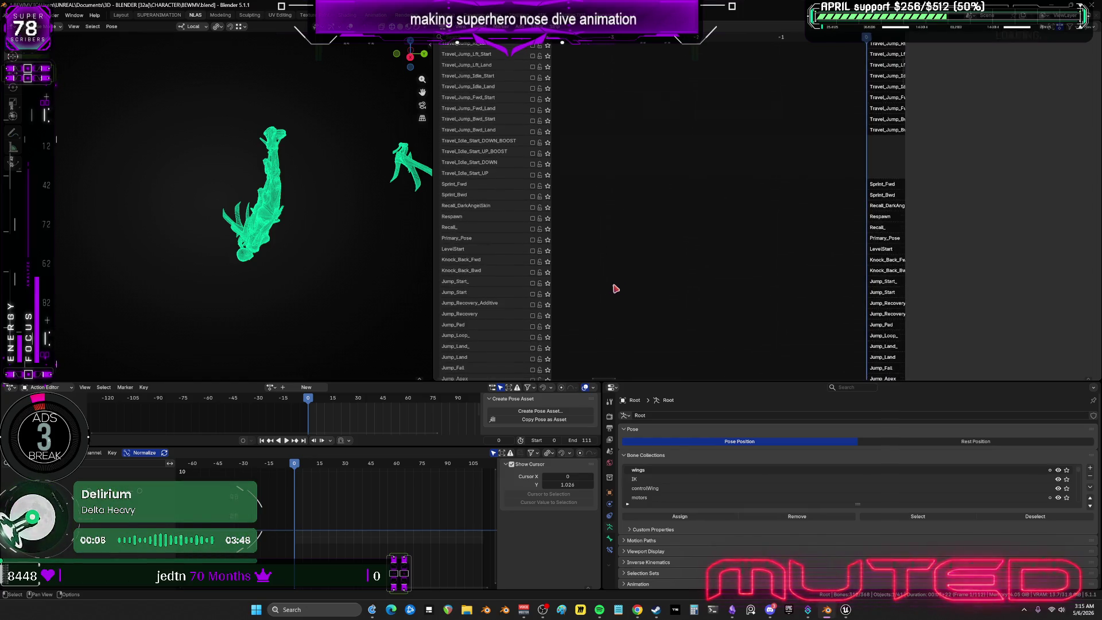
{"action": "middle_click_drag", "start_coordinate": [590, 82], "coordinate": [586, 87]}
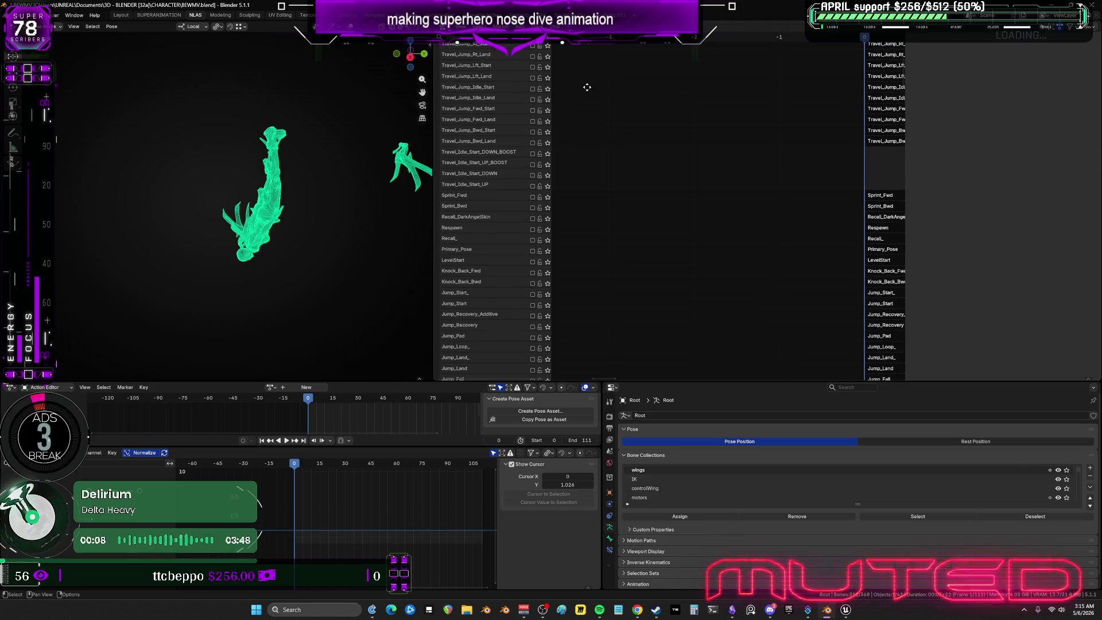
{"action": "scroll", "coordinate": [587, 87], "scroll_direction": "up", "scroll_amount": 7}
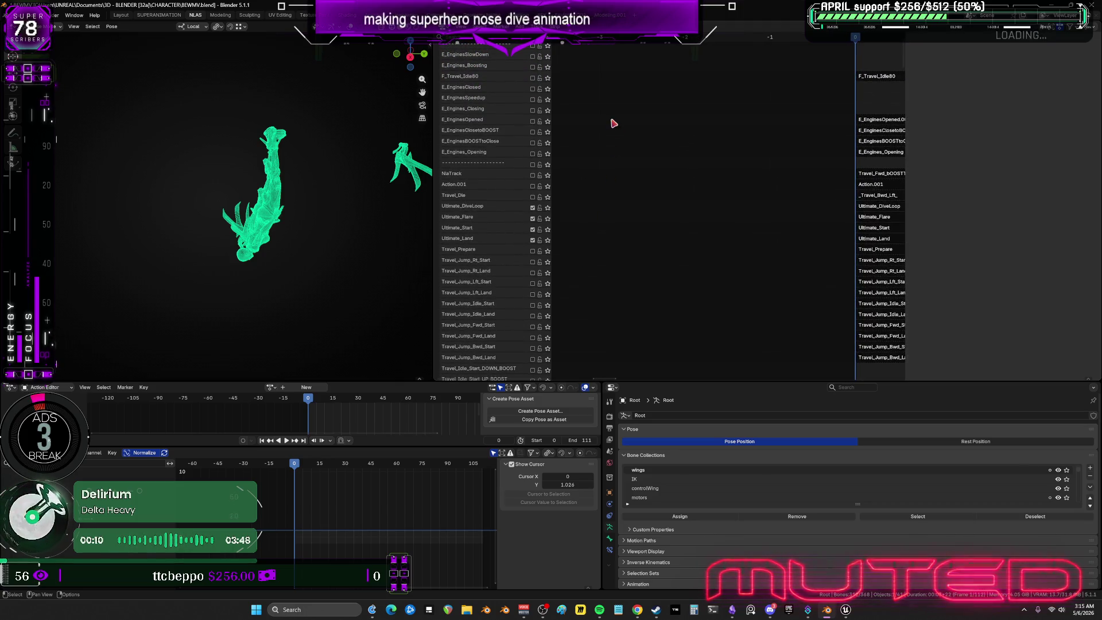
{"action": "scroll", "coordinate": [836, 184], "scroll_direction": "right", "scroll_amount": 4, "text": "ctrl"}
{"action": "scroll", "coordinate": [811, 214], "scroll_direction": "down", "scroll_amount": 2}
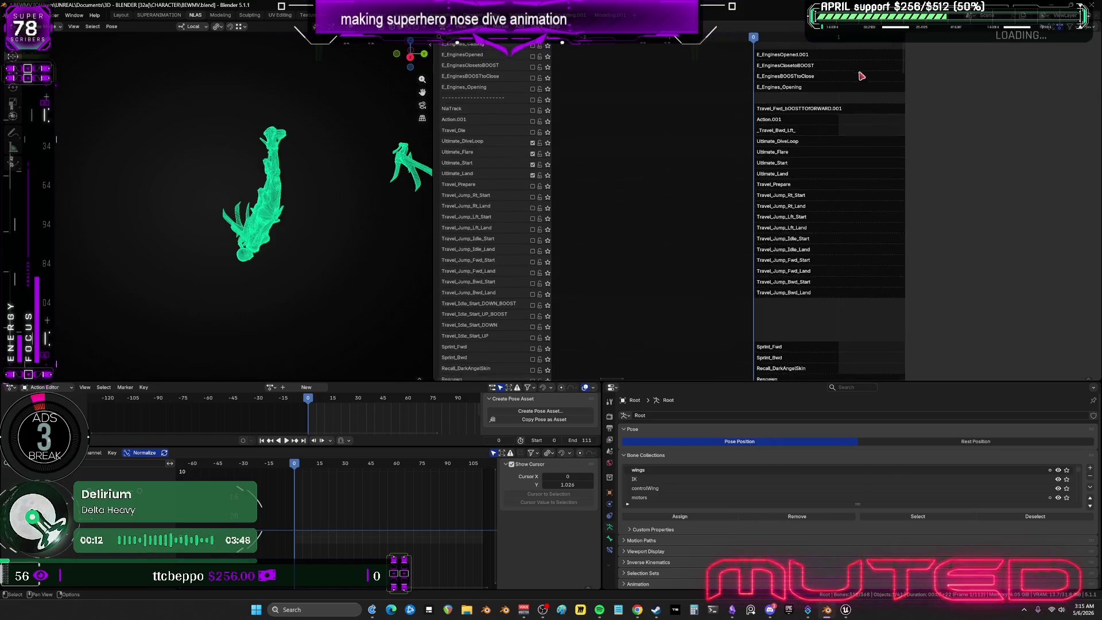
{"action": "scroll", "coordinate": [740, 269], "scroll_direction": "down", "scroll_amount": 15}
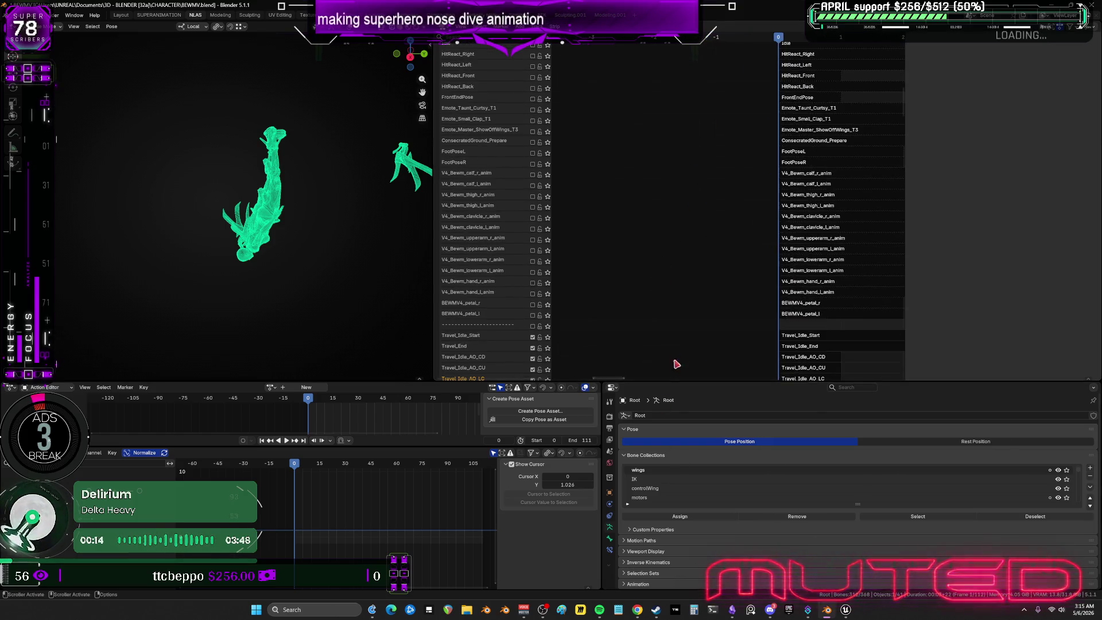
{"action": "mouse_move", "coordinate": [335, 226]}
{"action": "middle_mouse_down"}
{"action": "mouse_move", "coordinate": [269, 245]}
{"action": "mouse_move", "coordinate": [287, 247]}
{"action": "middle_mouse_up"}
{"action": "key", "text": "ctrl+Tab"}
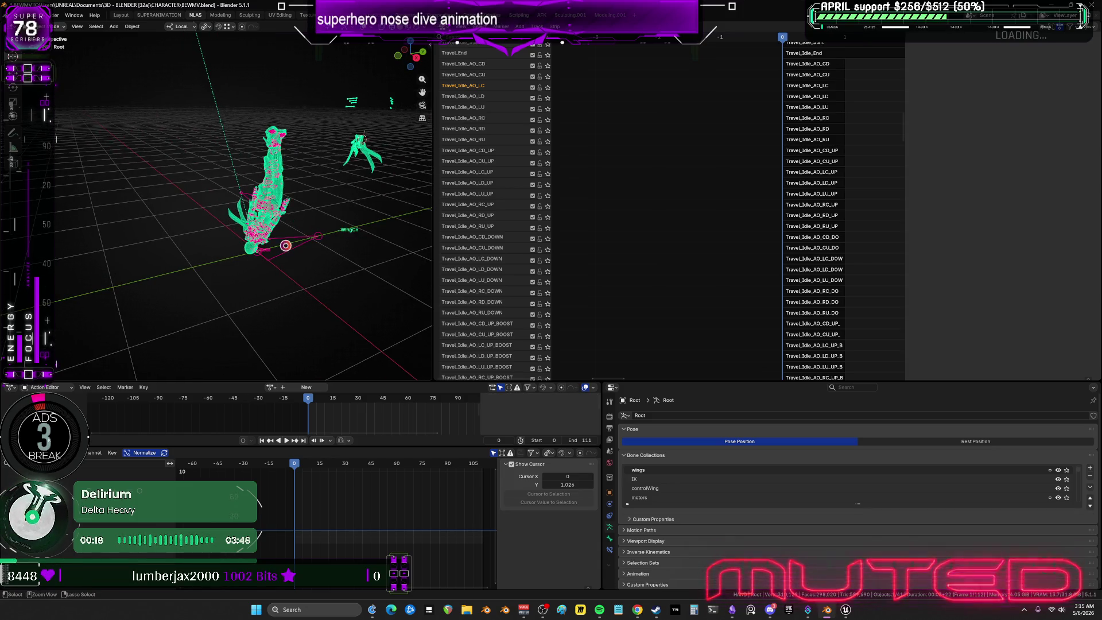
Save BEWMV.blend and zoom the NLA editor out to reach the Wings_Travel_IDLE strips.
{"action": "key", "text": "ctrl+s"}
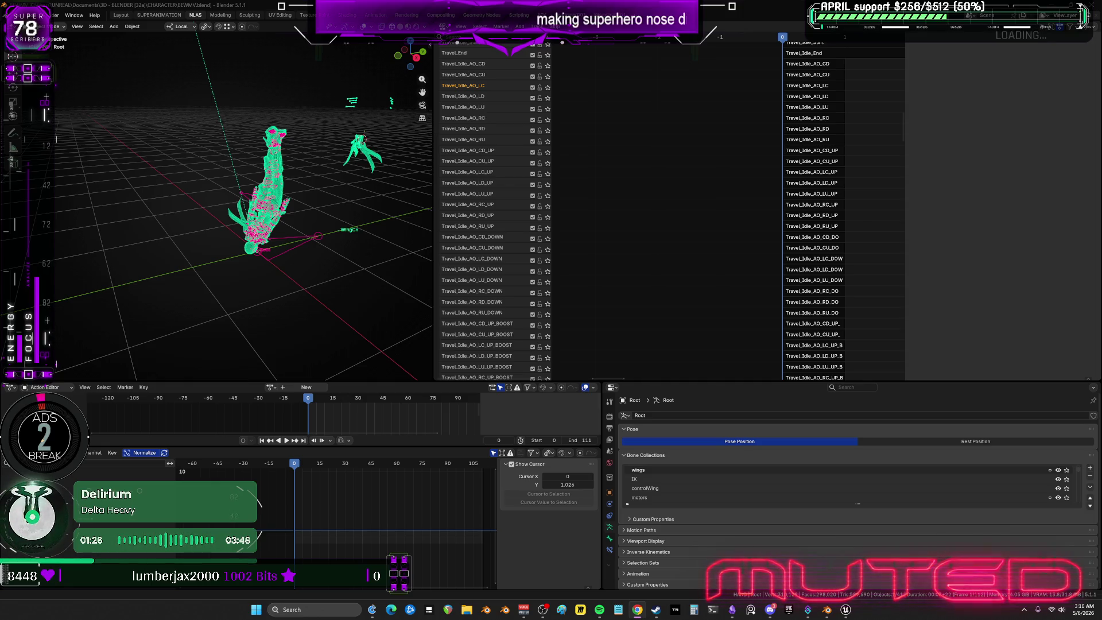
{"action": "mouse_move", "coordinate": [837, 211]}
{"action": "middle_mouse_down"}
{"action": "mouse_move", "coordinate": [636, 223]}
{"action": "mouse_move", "coordinate": [724, 320]}
{"action": "mouse_move", "coordinate": [724, 268]}
{"action": "mouse_move", "coordinate": [694, 252]}
{"action": "mouse_move", "coordinate": [691, 306]}
{"action": "mouse_move", "coordinate": [719, 240]}
{"action": "mouse_move", "coordinate": [716, 65]}
{"action": "middle_mouse_up"}
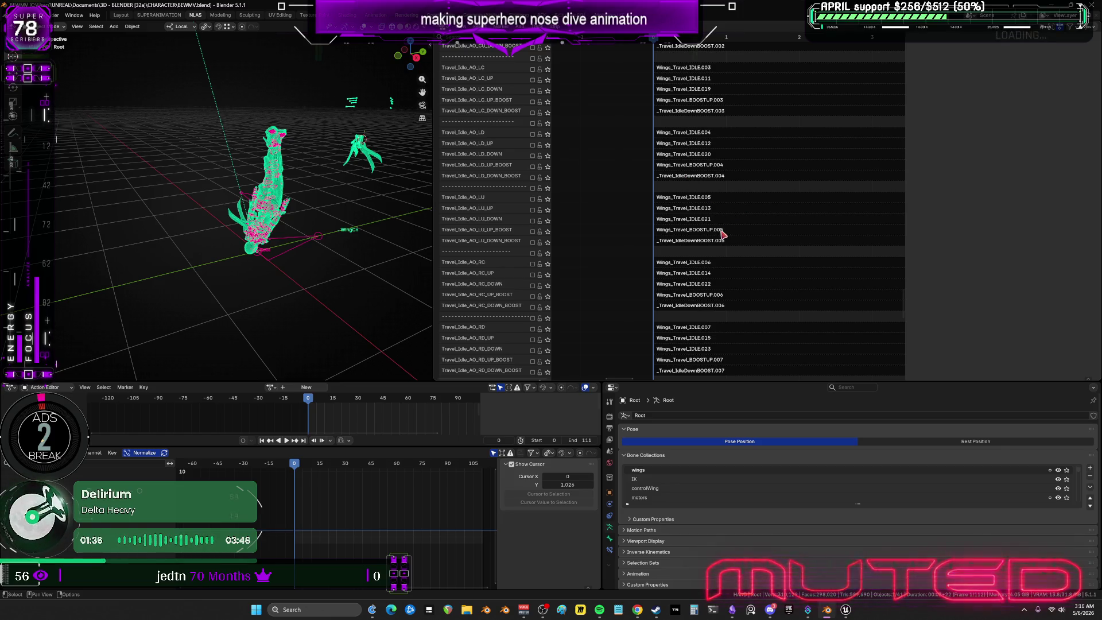
Rename the Wings_Travel_IDLE.001 strip to Travel_Idle_AO_CD, matching its track.
{"action": "mouse_move", "coordinate": [737, 180]}
{"action": "middle_mouse_down"}
{"action": "mouse_move", "coordinate": [710, 315]}
{"action": "mouse_move", "coordinate": [735, 370]}
{"action": "middle_mouse_up"}
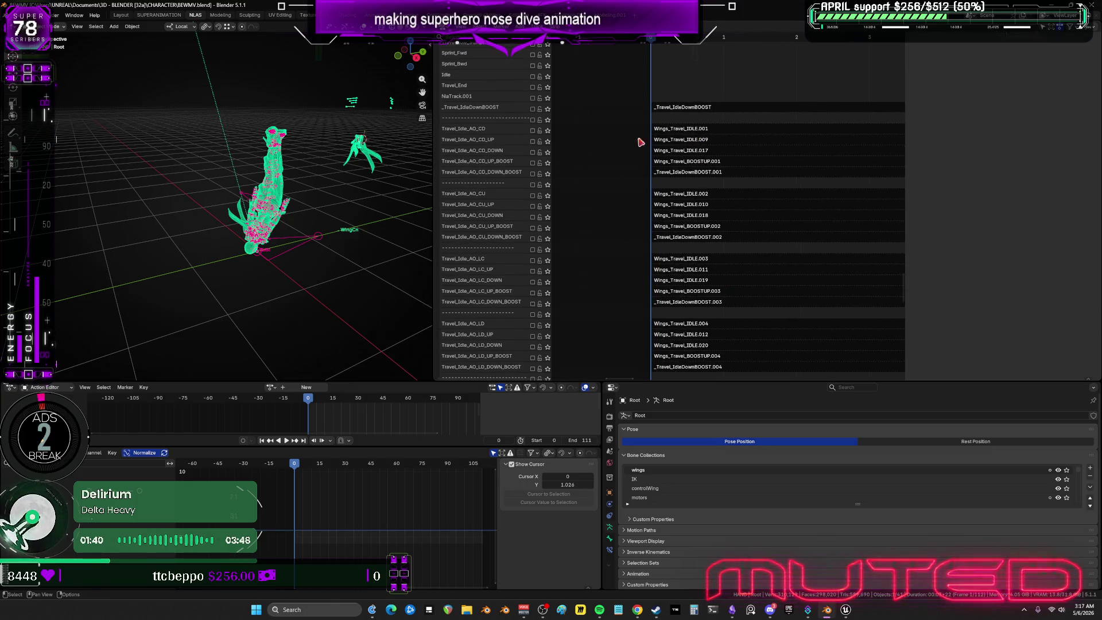
{"action": "double_click", "coordinate": [471, 132]}
{"action": "key", "text": "ctrl+c"}
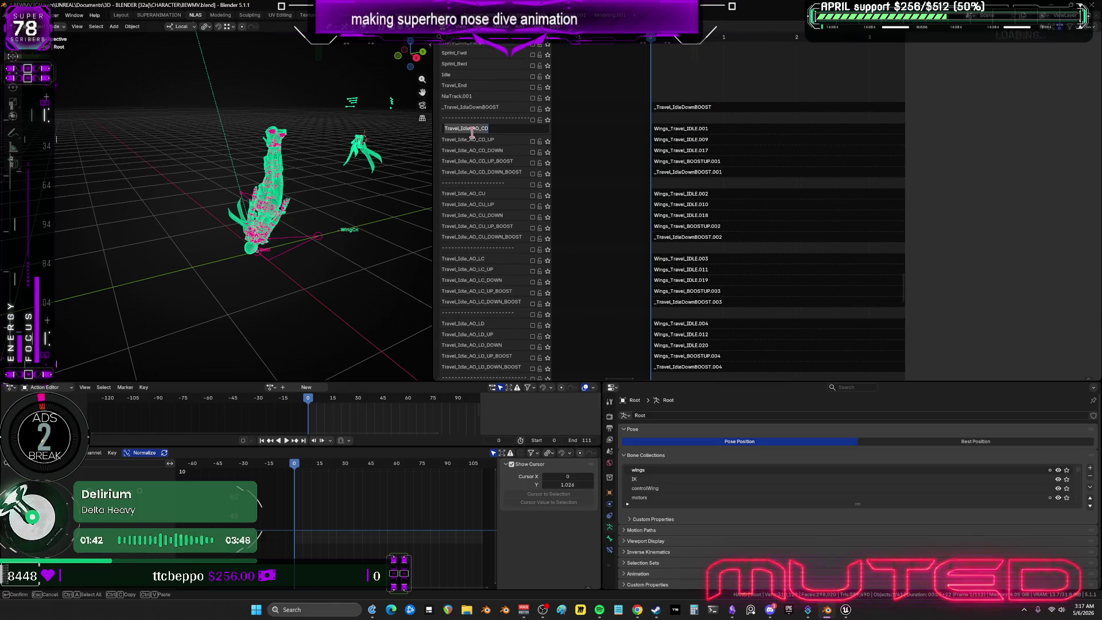
{"action": "left_click", "coordinate": [678, 131]}
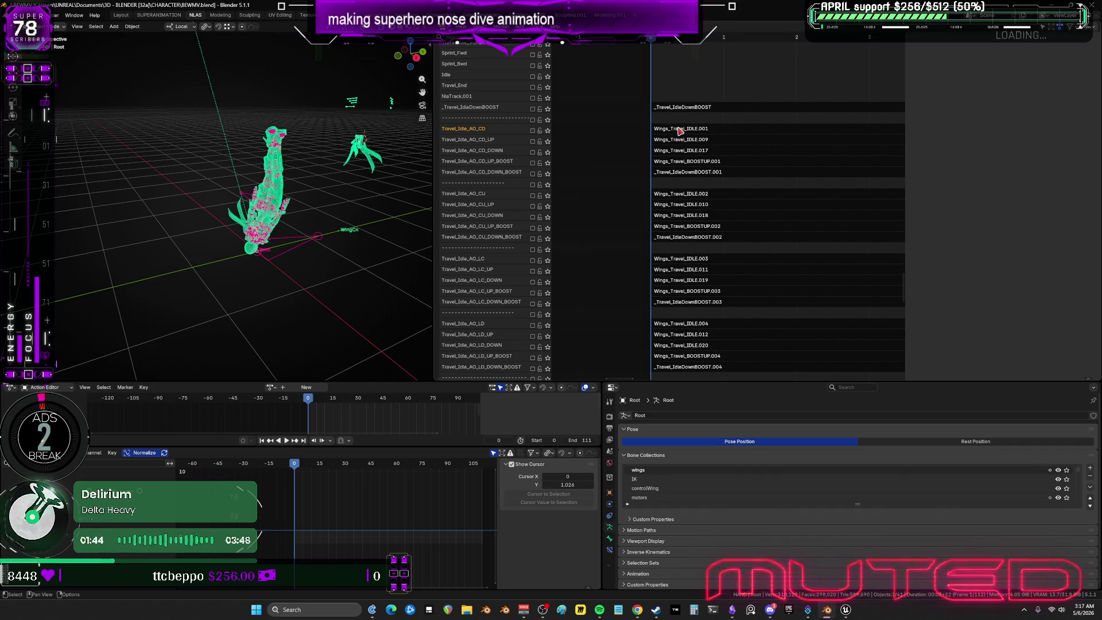
{"action": "left_click", "coordinate": [679, 131]}
{"action": "key", "text": "n"}
{"action": "key", "text": "F2"}
{"action": "key", "text": "ctrl+v"}
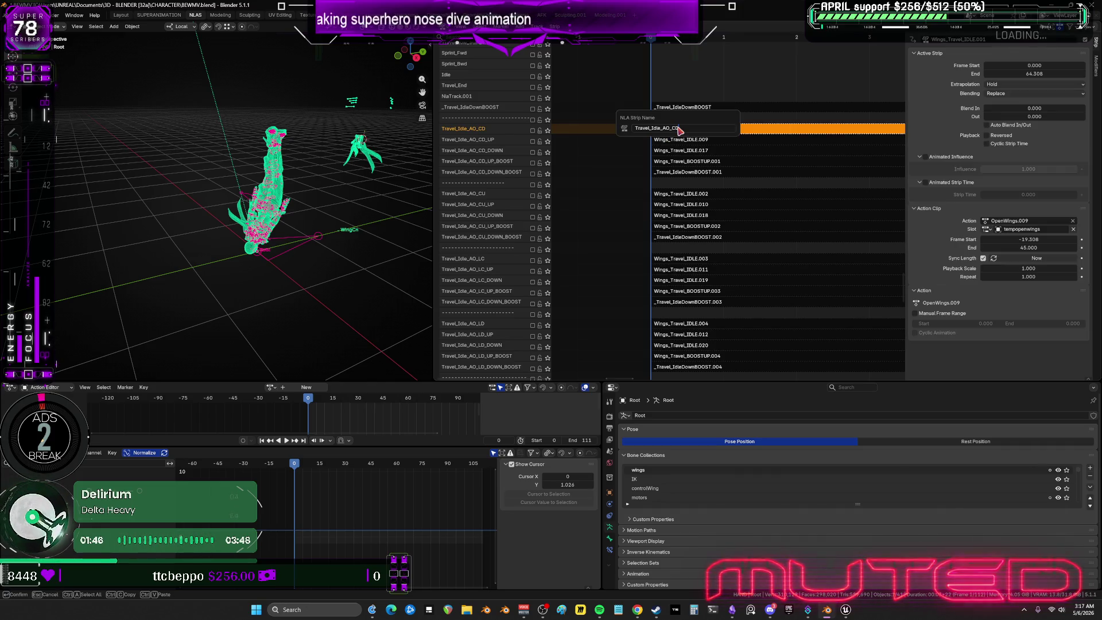
{"action": "key", "text": "Return"}
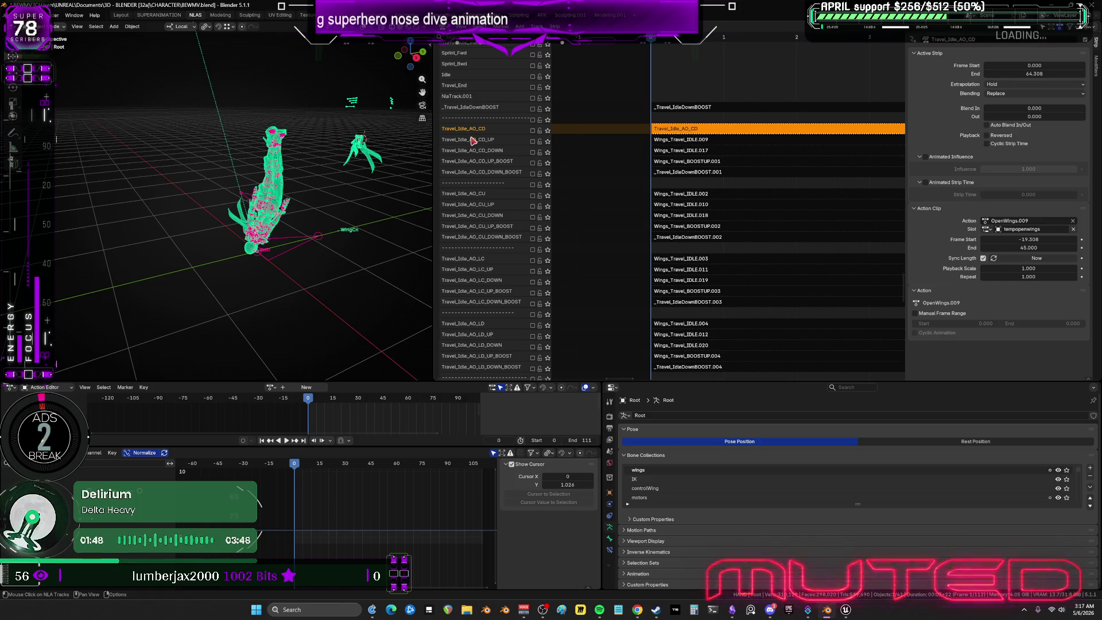
{"action": "key", "text": "n"}
Rename the Wings_Travel_IDLE.009 strip to Travel_Idle_AO_CD_UP, matching its track.
{"action": "double_click", "coordinate": [472, 140]}
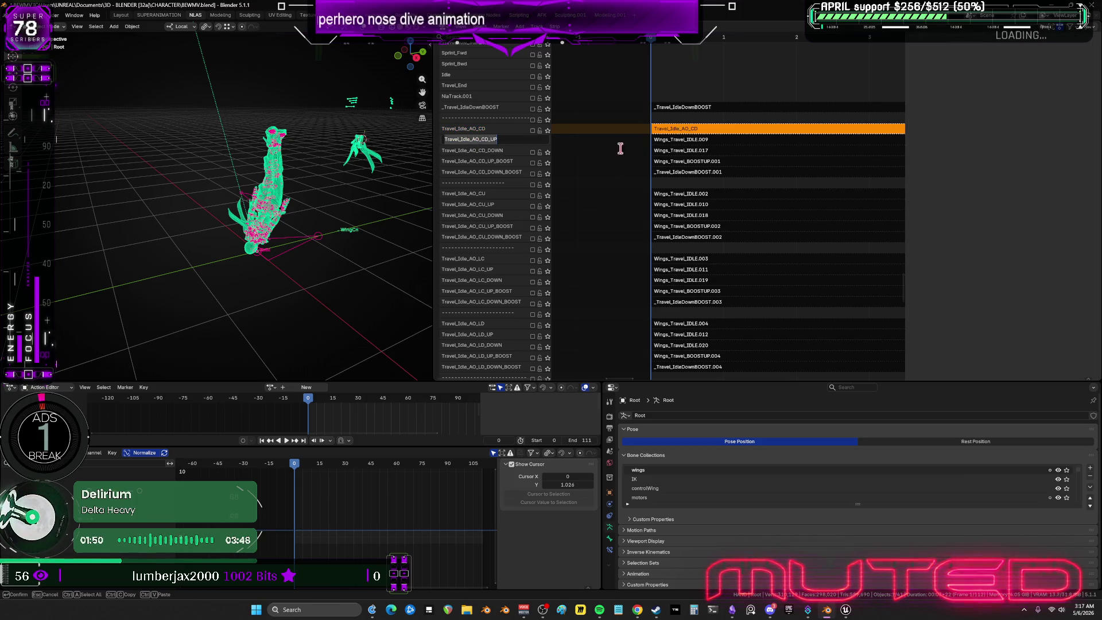
{"action": "key", "text": "ctrl+c"}
{"action": "key", "text": "Return"}
{"action": "left_click", "coordinate": [682, 144]}
{"action": "key", "text": "n"}
{"action": "key", "text": "F2"}
{"action": "key", "text": "ctrl+v"}
{"action": "key", "text": "Return"}
Collapse the WingCn channel's tracks in the NLA channel list.
{"action": "scroll", "coordinate": [763, 287], "scroll_direction": "up", "scroll_amount": 10}
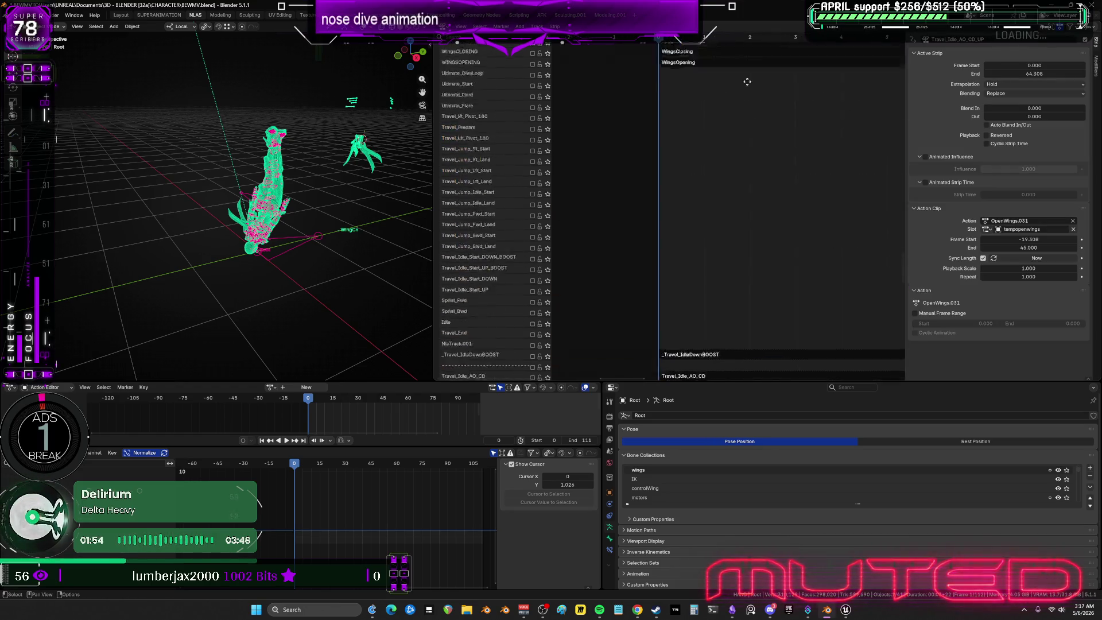
{"action": "left_click", "coordinate": [437, 166]}
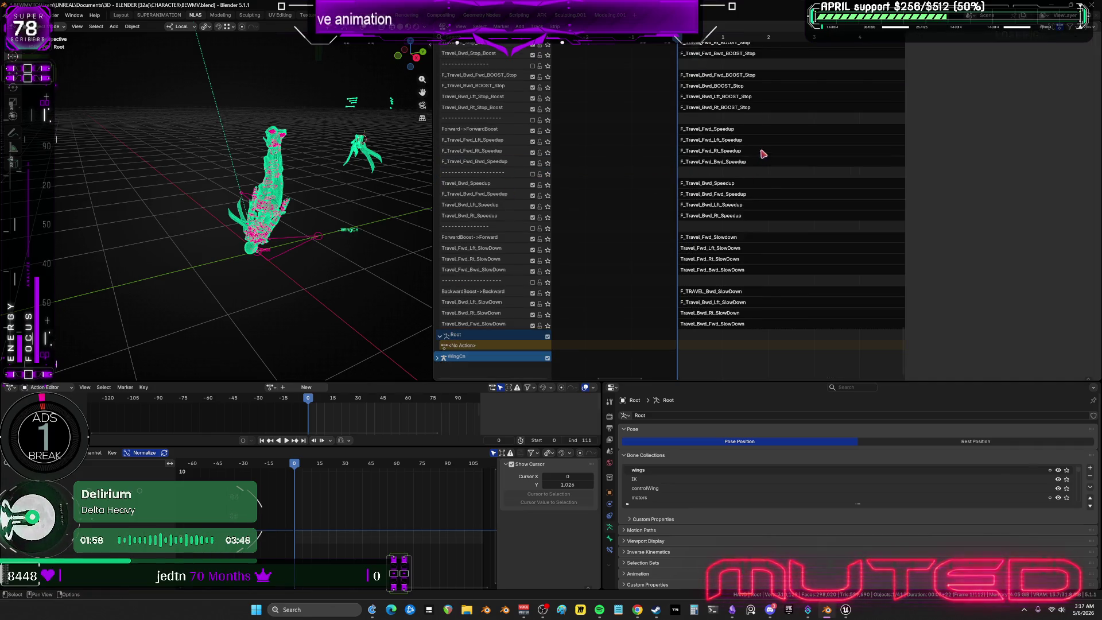
{"action": "scroll", "coordinate": [768, 230], "scroll_direction": "up", "scroll_amount": 6}
{"action": "scroll", "coordinate": [775, 266], "scroll_direction": "up", "scroll_amount": 6}
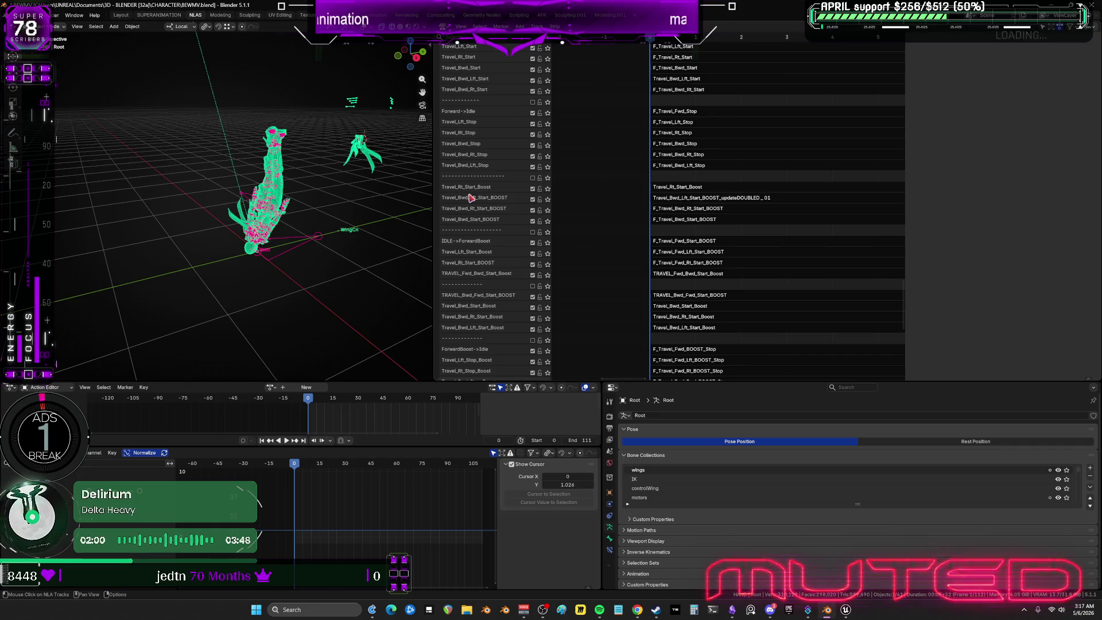
Rename the updateDOUBLED_01 strip to Travel_Bwd_Lft_Start_BOOST, matching its track.
{"action": "left_click", "coordinate": [493, 201]}
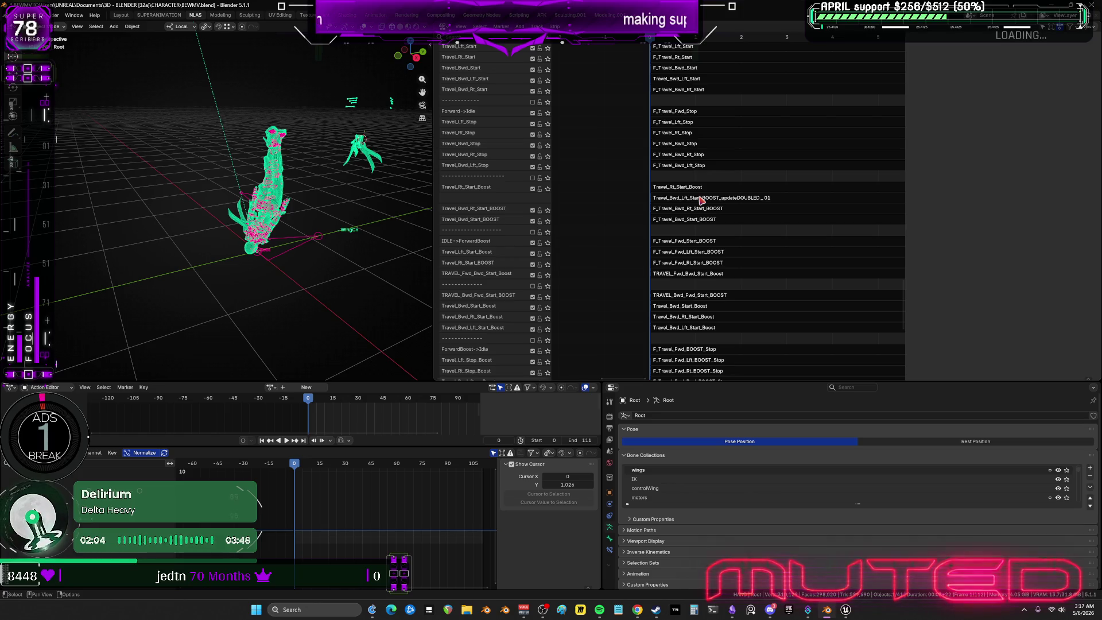
{"action": "left_click", "coordinate": [701, 200]}
{"action": "key", "text": "F2"}
{"action": "key", "text": "ctrl+v"}
{"action": "key", "text": "Return"}
{"action": "scroll", "coordinate": [740, 115], "scroll_direction": "up", "scroll_amount": 5}
{"action": "scroll", "coordinate": [732, 240], "scroll_direction": "up", "scroll_amount": 7}
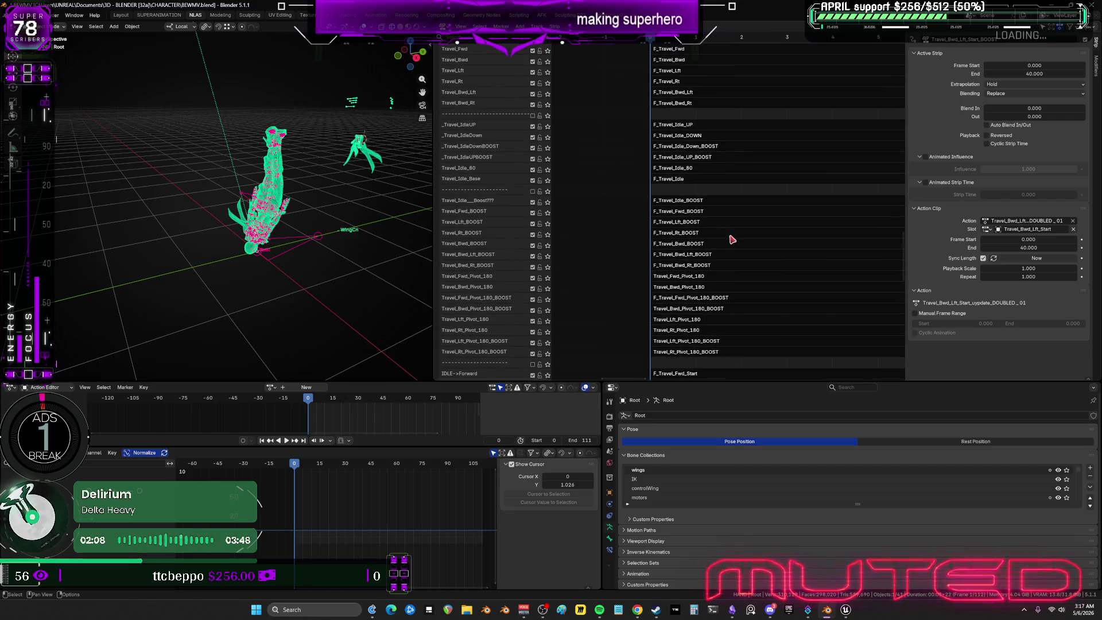
{"action": "scroll", "coordinate": [716, 293], "scroll_direction": "up", "scroll_amount": 10}
{"action": "scroll", "coordinate": [712, 244], "scroll_direction": "up", "scroll_amount": 3}
{"action": "scroll", "coordinate": [730, 246], "scroll_direction": "up", "scroll_amount": 3}
{"action": "scroll", "coordinate": [731, 246], "scroll_direction": "down", "scroll_amount": 1}
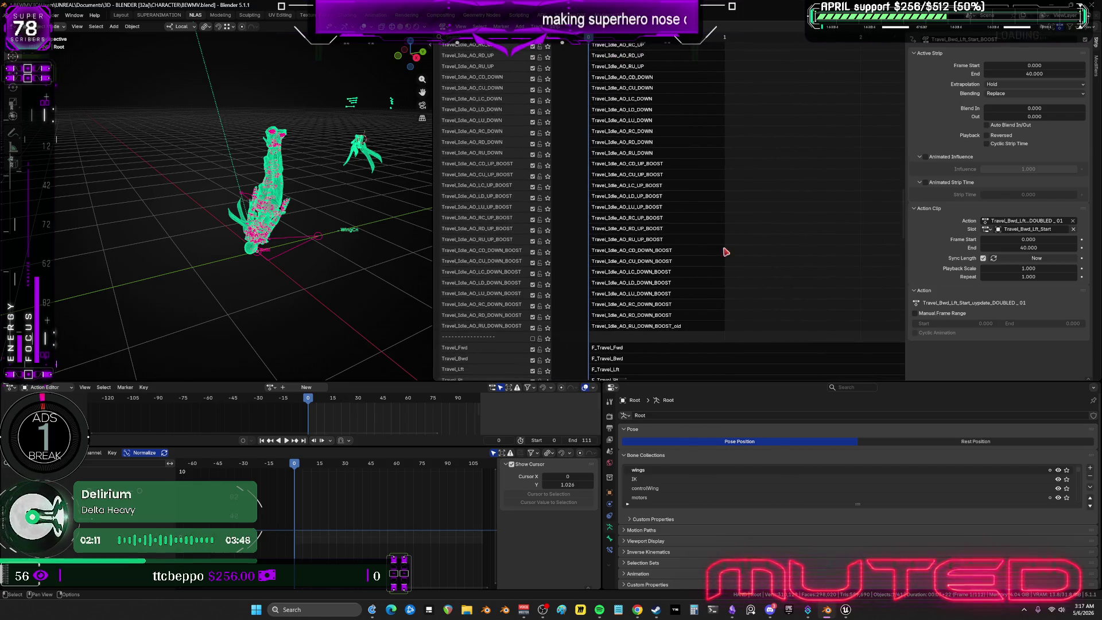
Copy the Travel_Idle_AO_RU_DOWN_BOOST track name and select its strip to name it.
{"action": "left_click", "coordinate": [502, 328]}
{"action": "double_click", "coordinate": [468, 327]}
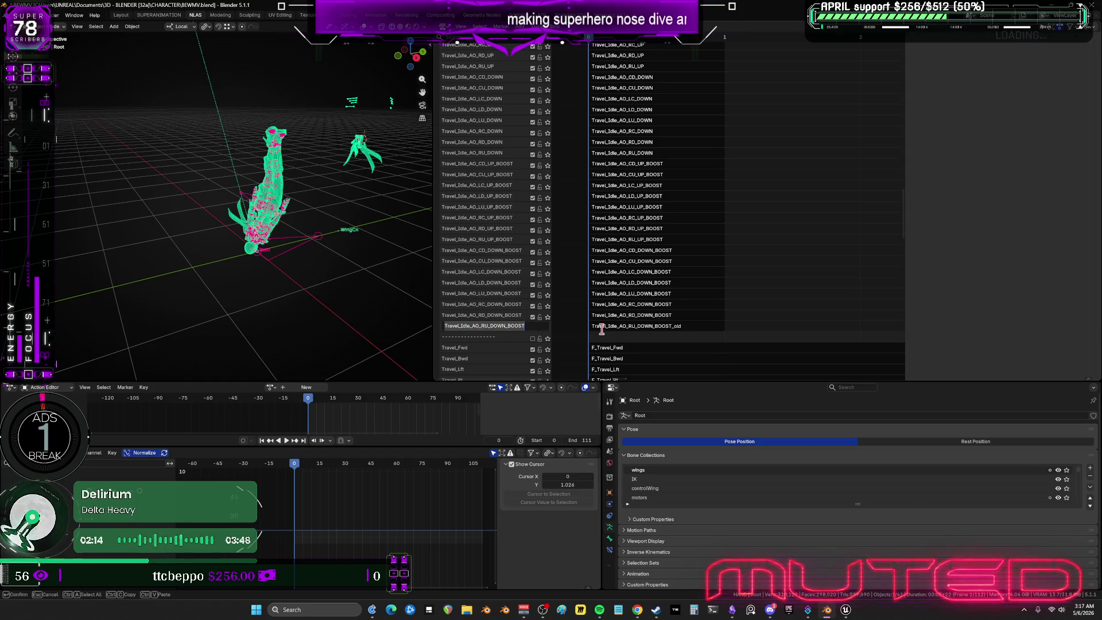
{"action": "key", "text": "Return"}
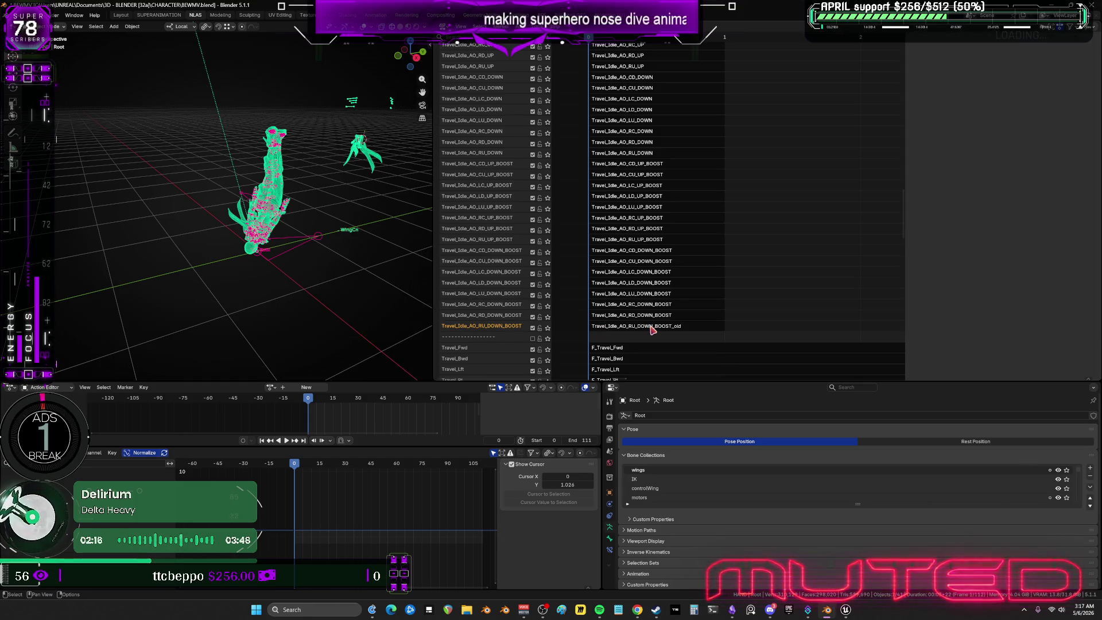
{"action": "left_click", "coordinate": [652, 327]}
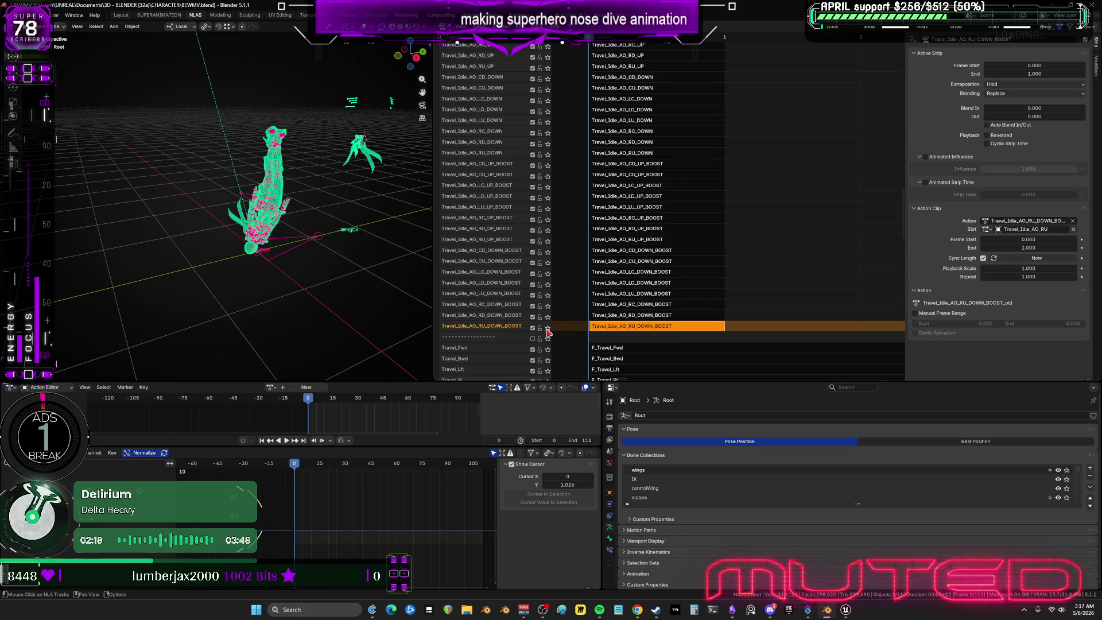
Preview the RU, RD and RC DOWN_BOOST poses by soloing each, clear solo, and save BEWMV.blend.
{"action": "left_click", "coordinate": [547, 328]}
{"action": "key", "text": "shift+alt+z"}
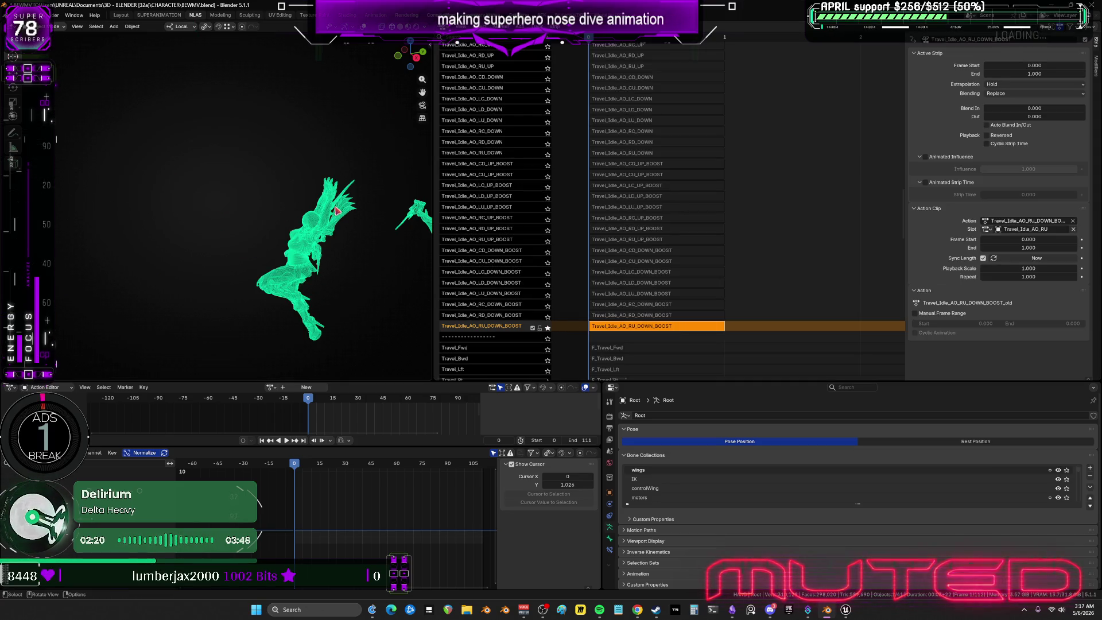
{"action": "mouse_move", "coordinate": [373, 233]}
{"action": "middle_mouse_down"}
{"action": "mouse_move", "coordinate": [385, 200]}
{"action": "mouse_move", "coordinate": [347, 239]}
{"action": "mouse_move", "coordinate": [338, 229]}
{"action": "middle_mouse_up"}
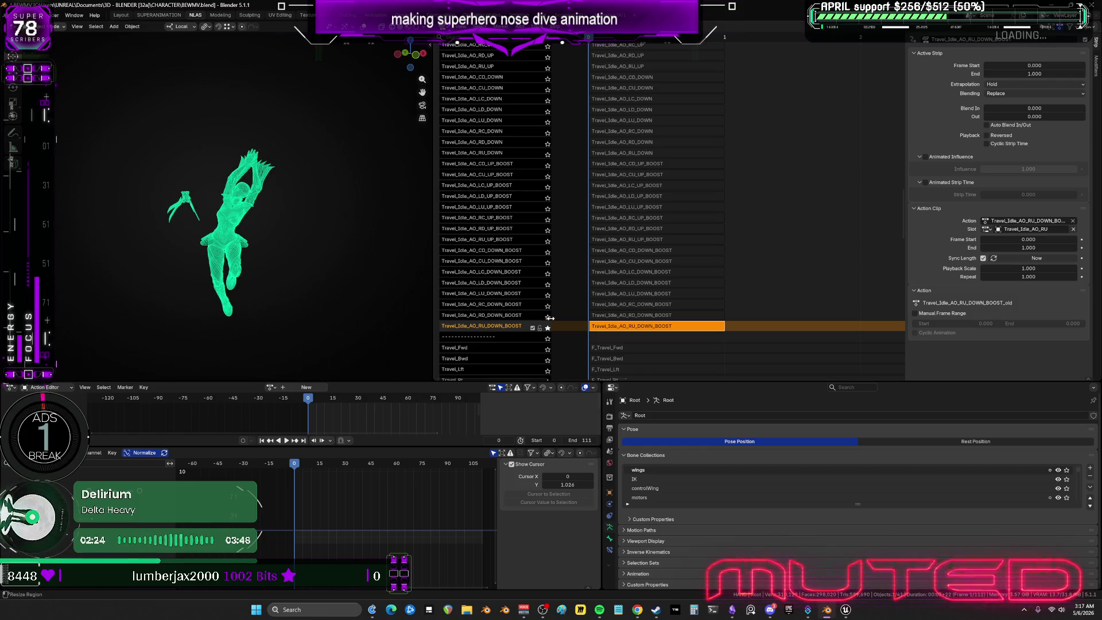
{"action": "left_click", "coordinate": [547, 317]}
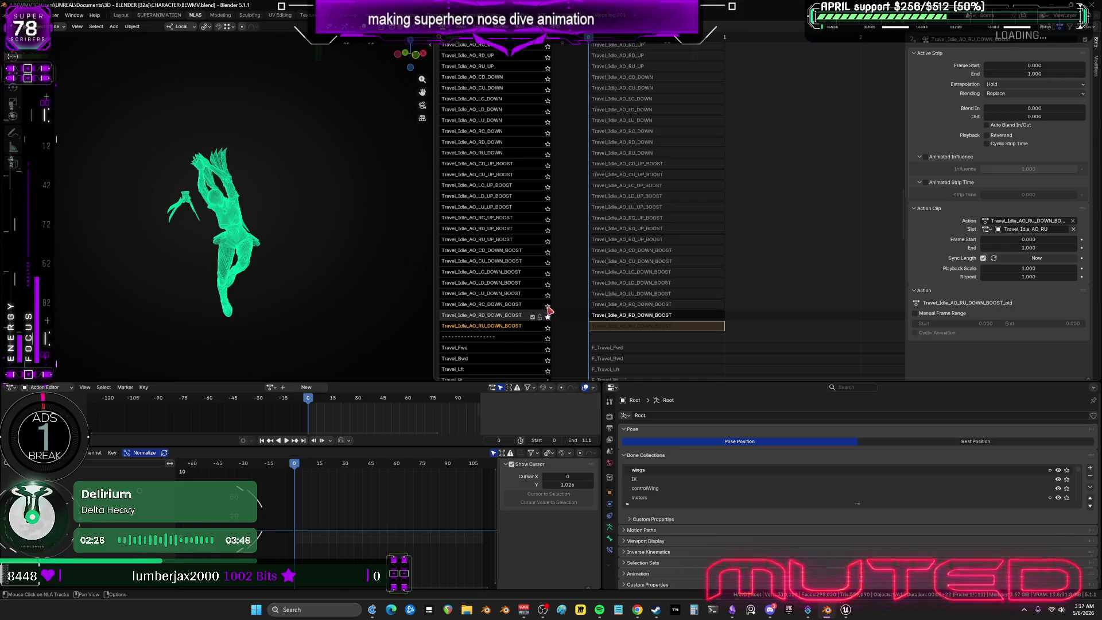
{"action": "left_click", "coordinate": [547, 306]}
{"action": "left_click", "coordinate": [547, 308]}
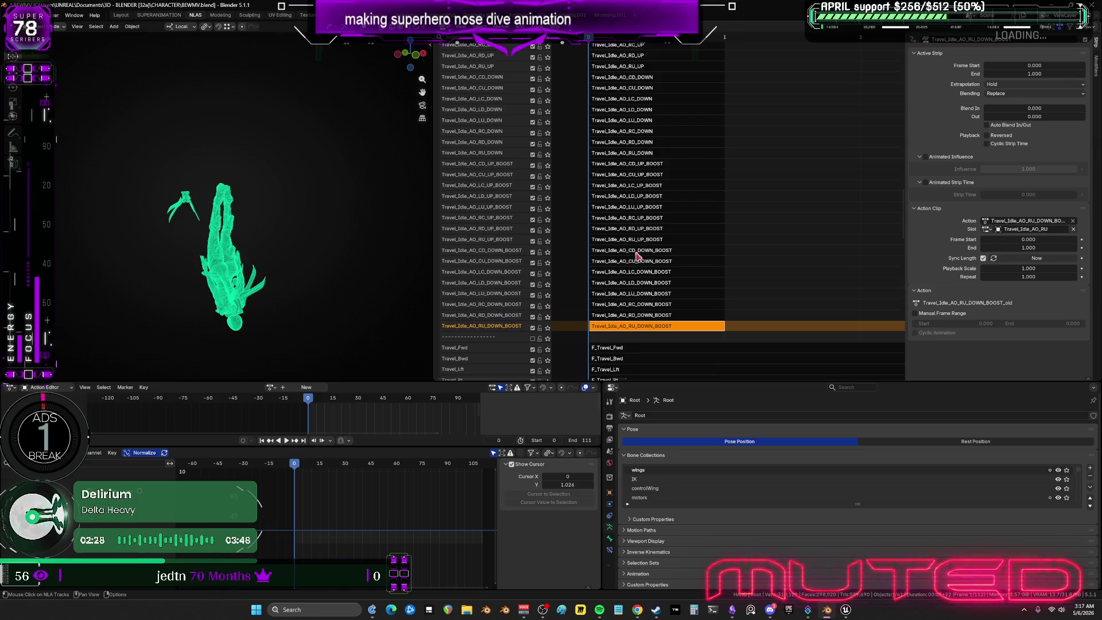
{"action": "scroll", "coordinate": [689, 155], "scroll_direction": "up", "scroll_amount": 10}
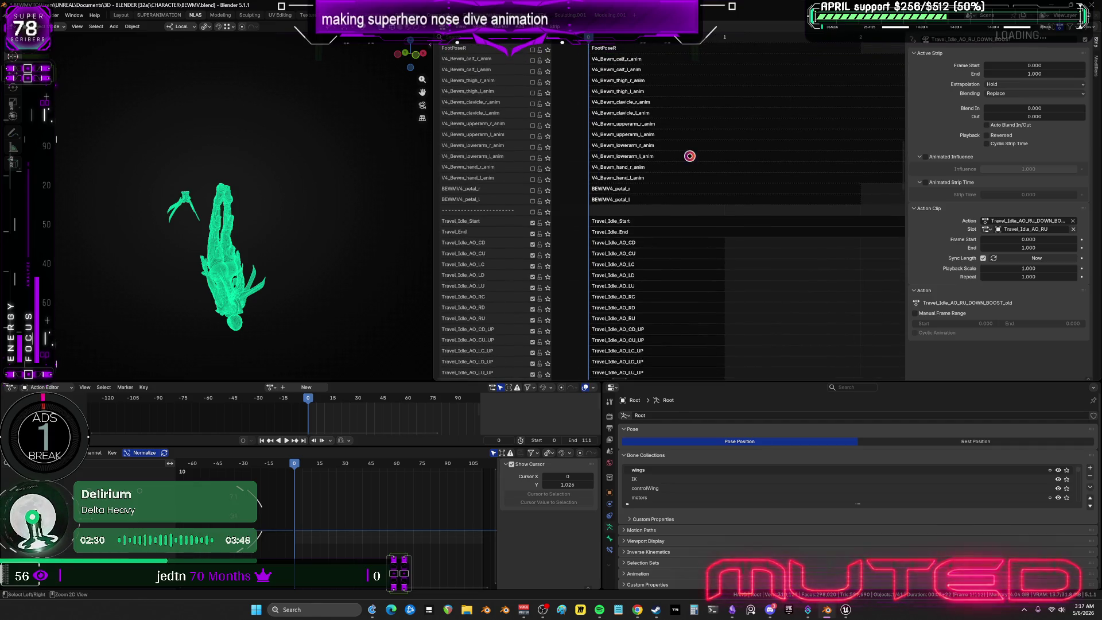
{"action": "key", "text": "ctrl+s"}
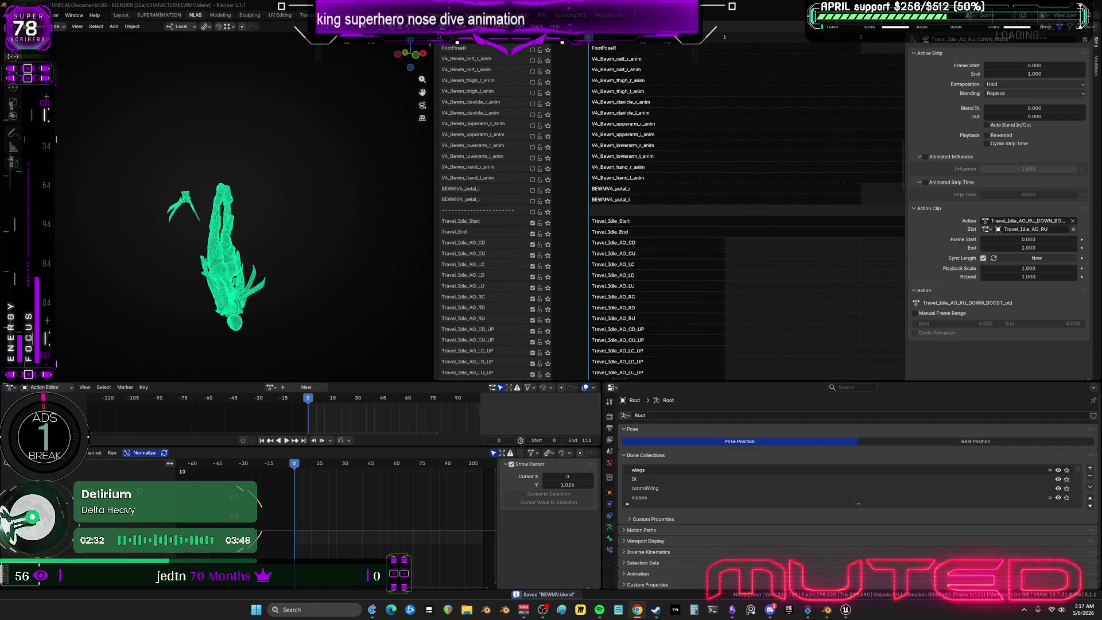